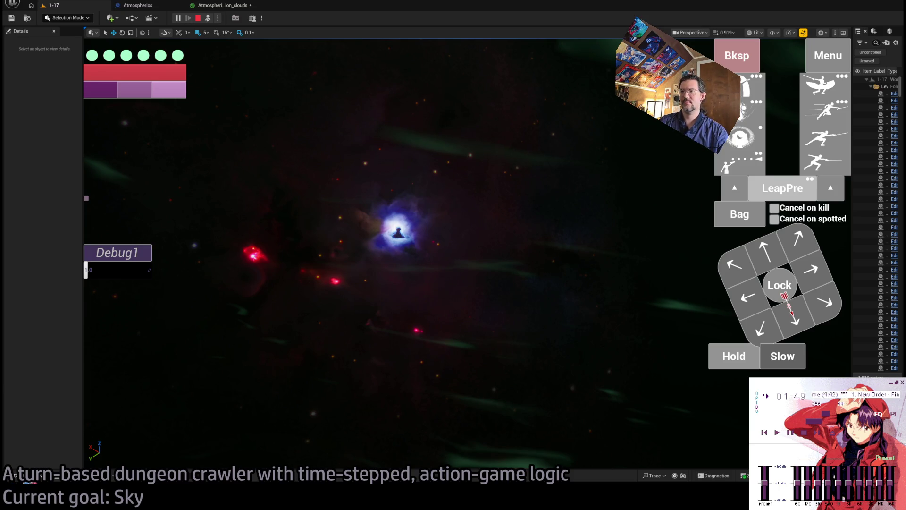
Step: Open and close the Content Drawer, then switch to the Atmospherics Blueprint's Event Graph tab
click(15, 475)
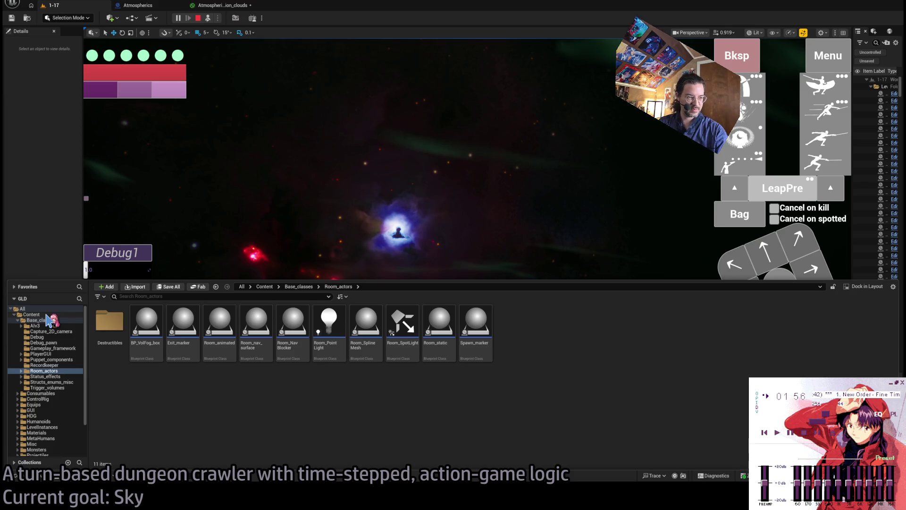
click(269, 184)
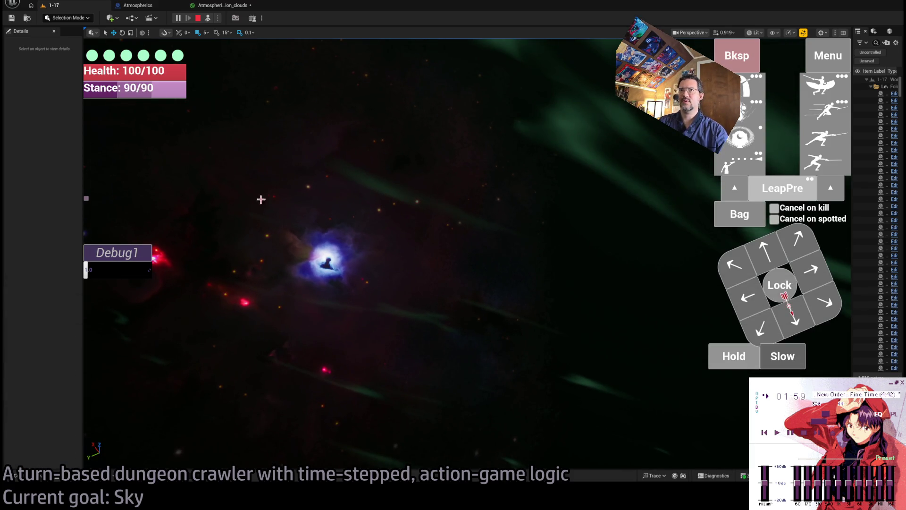
click(144, 5)
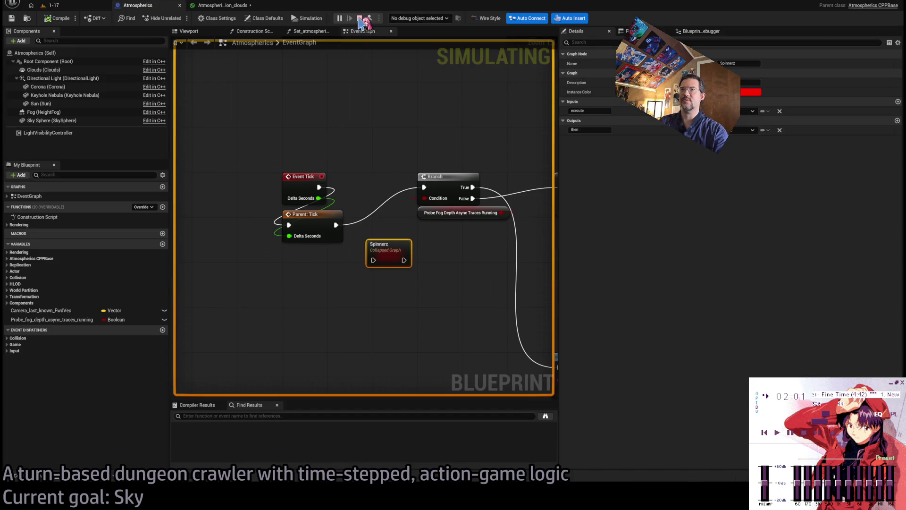
Step: Show the Atmospherics Blueprint's Viewport preview and select, then deselect, the Corona sky plane
click(189, 31)
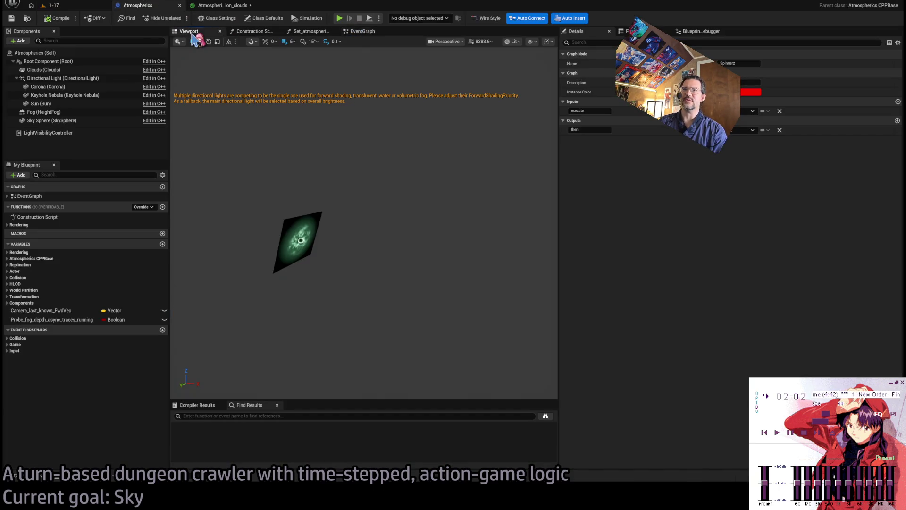
click(301, 240)
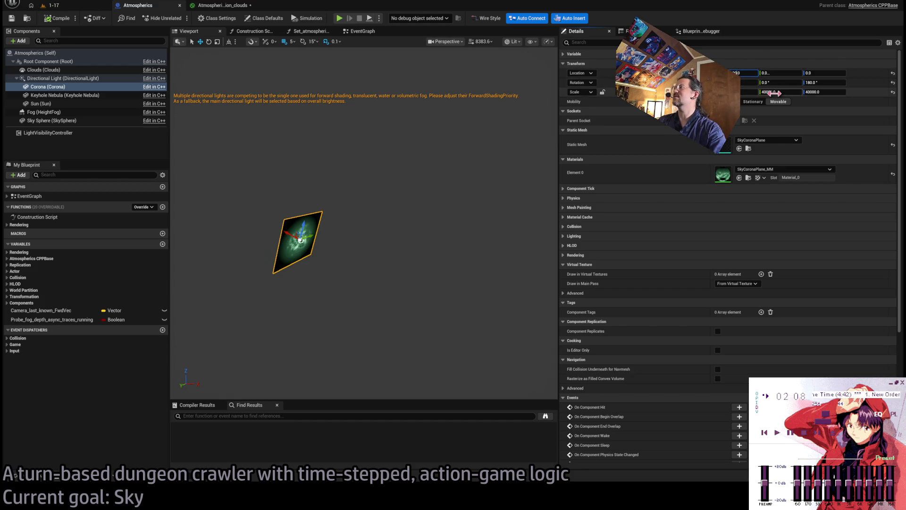
click(407, 229)
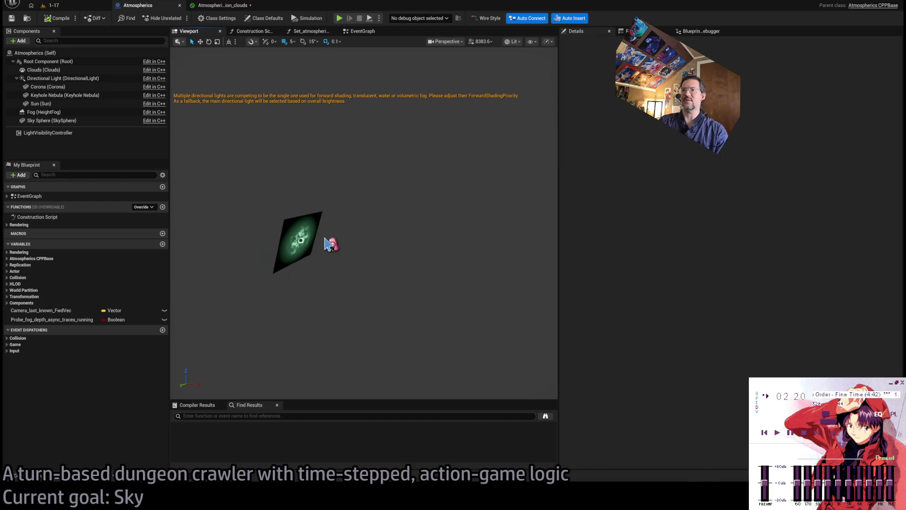
Step: Orbit to the Keyhole Nebula plane and check its X location in Details
mouse_move(326, 243)
mouse_down()
mouse_move(428, 246)
mouse_move(387, 241)
mouse_up()
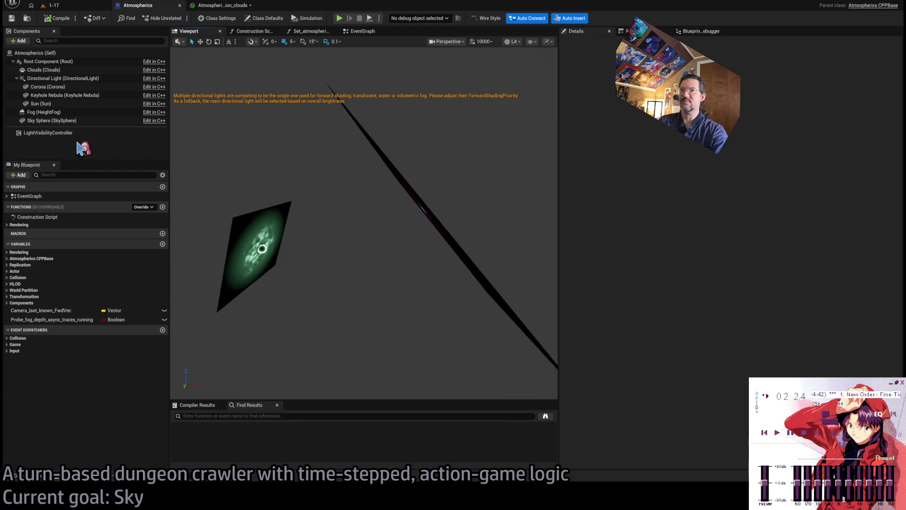
click(390, 165)
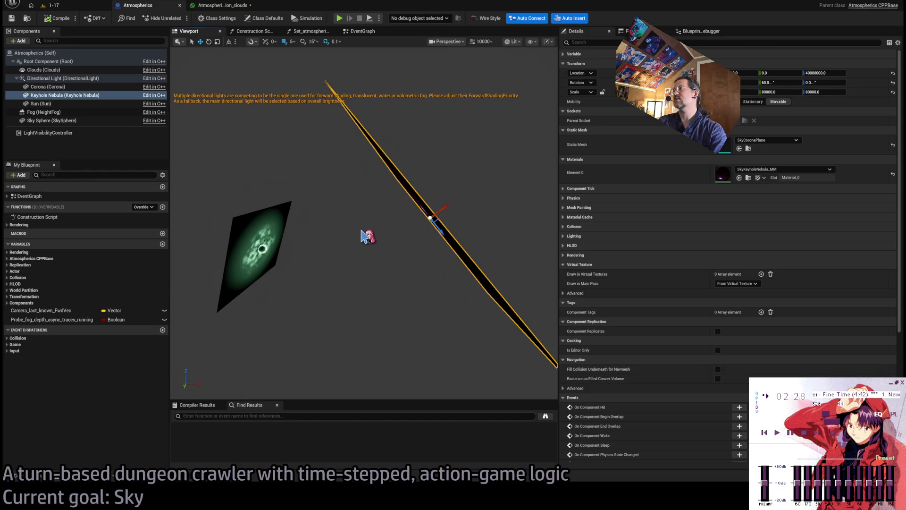
click(742, 73)
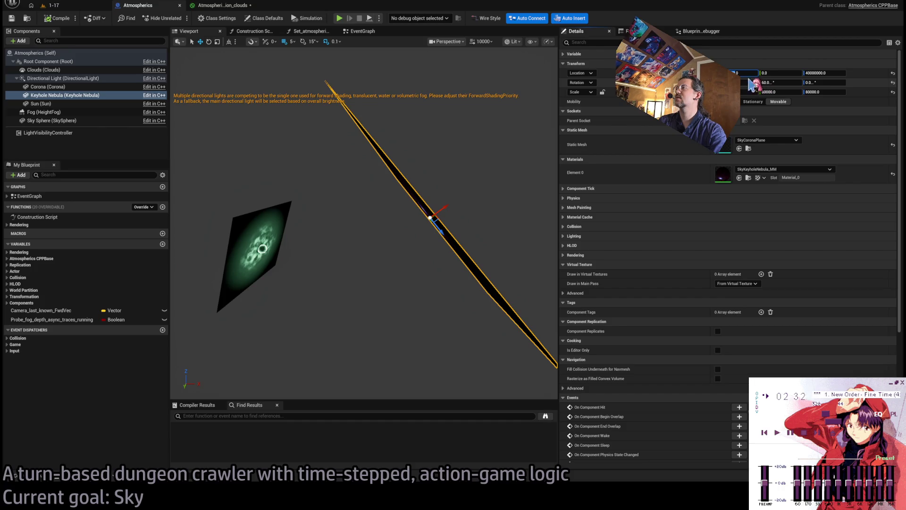
click(466, 217)
mouse_move(466, 217)
mouse_down()
mouse_move(376, 267)
mouse_move(368, 226)
mouse_move(379, 227)
mouse_move(344, 225)
mouse_move(351, 229)
mouse_move(347, 213)
mouse_move(340, 222)
mouse_move(411, 274)
mouse_up()
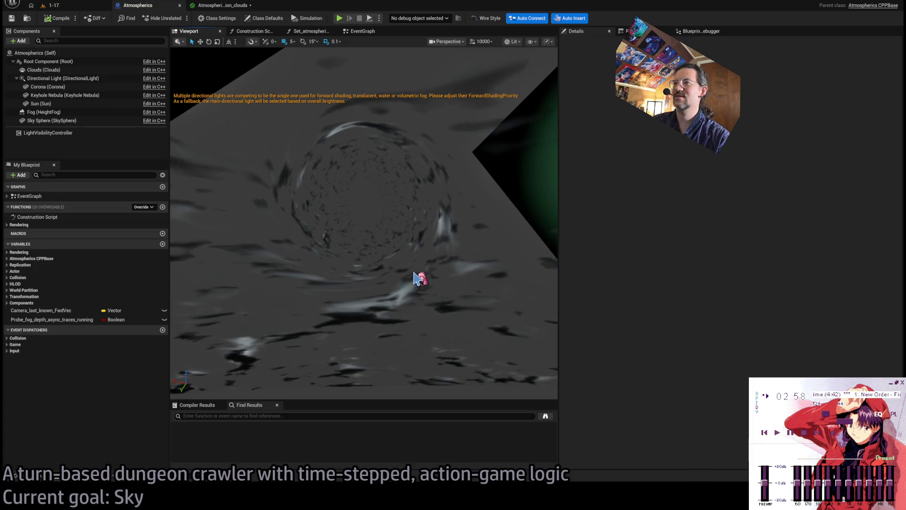
Step: Frame the preview on the Directional Light with F and orbit around the corona and starry nebula
mouse_move(383, 272)
mouse_down()
mouse_move(416, 268)
mouse_move(416, 260)
mouse_move(368, 262)
mouse_up()
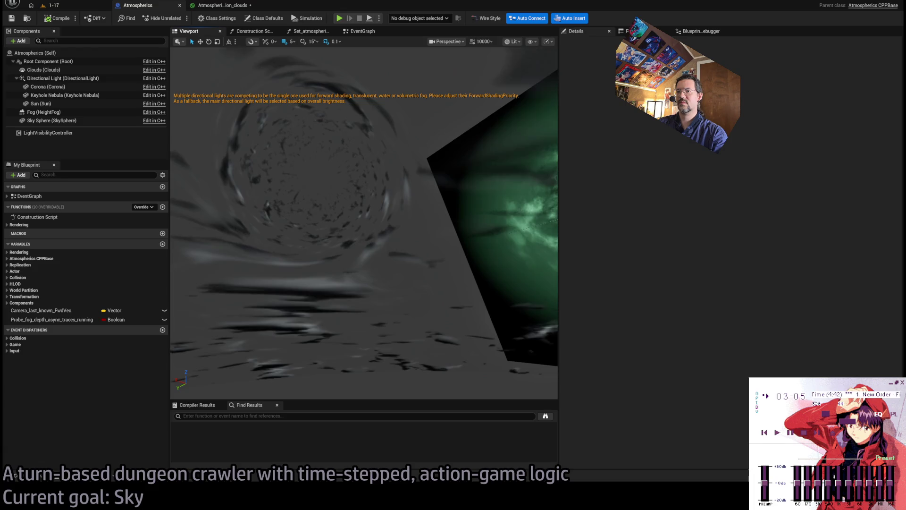
click(64, 78)
key(f)
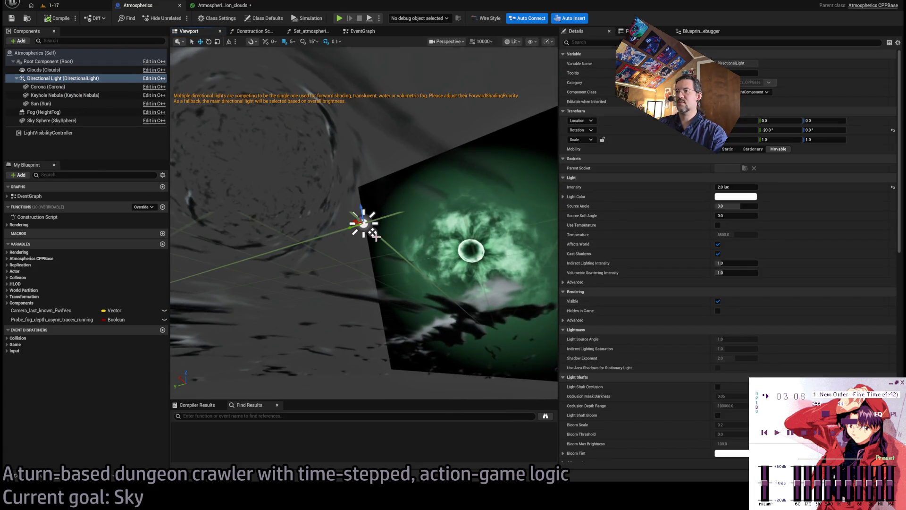
mouse_move(376, 237)
mouse_down()
mouse_move(368, 247)
mouse_move(374, 215)
mouse_move(401, 250)
mouse_move(432, 244)
mouse_up()
scroll(374, 214, down, 3)
scroll(374, 215, down, 5)
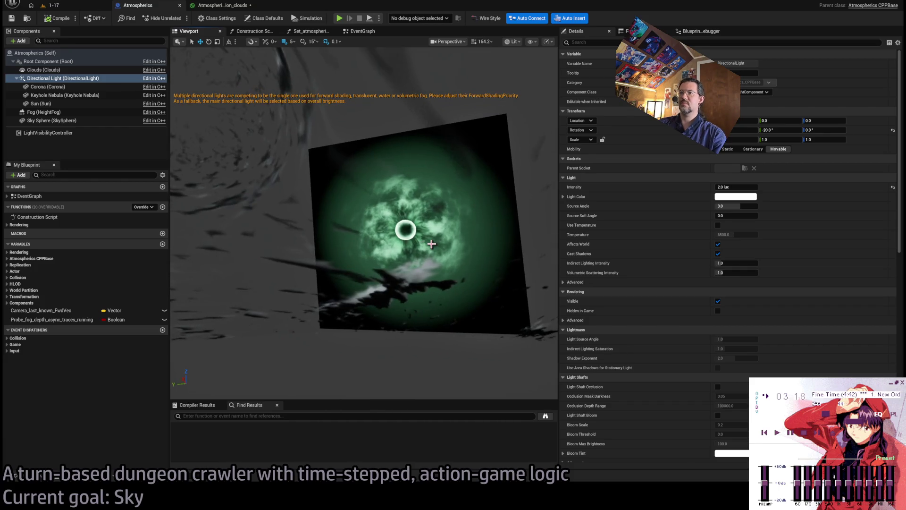
drag(358, 234, 345, 231)
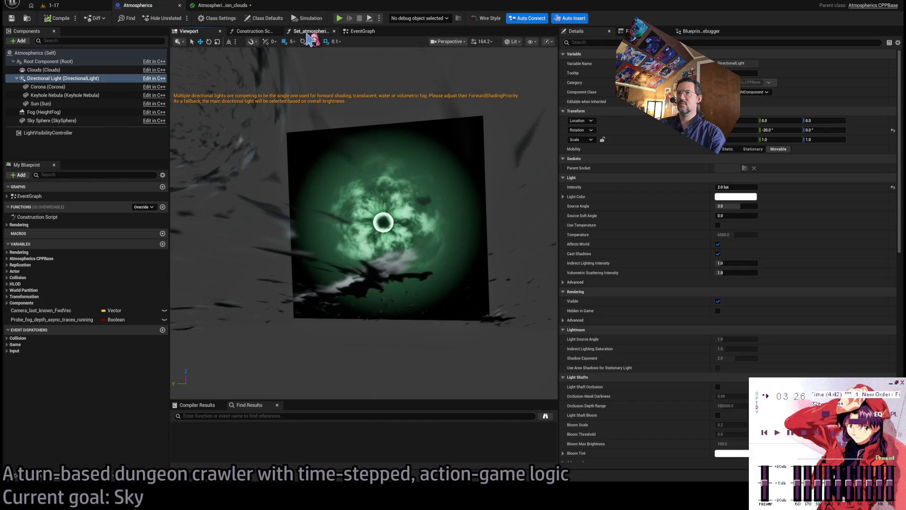
Step: Return to the 1-17 level and browse the Puppet_components, Debug_pawn and PlayerGUI folders in the Content Drawer
click(66, 6)
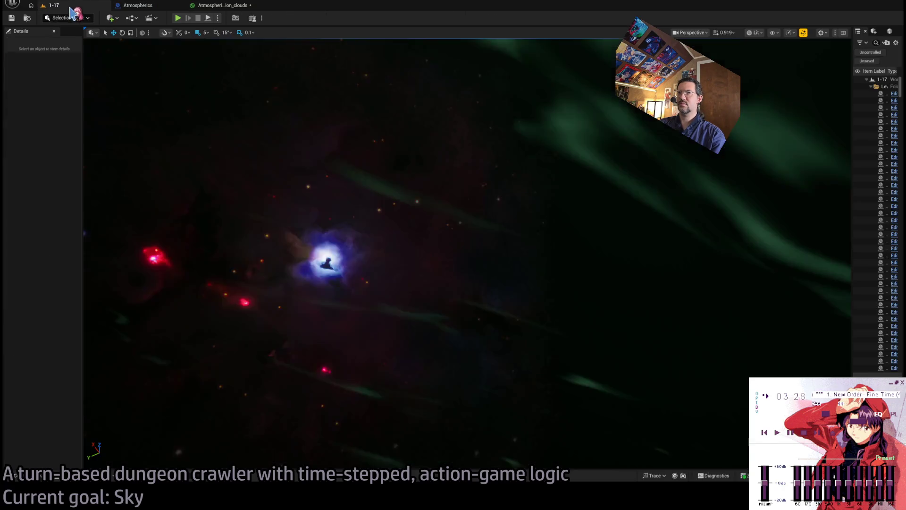
click(19, 475)
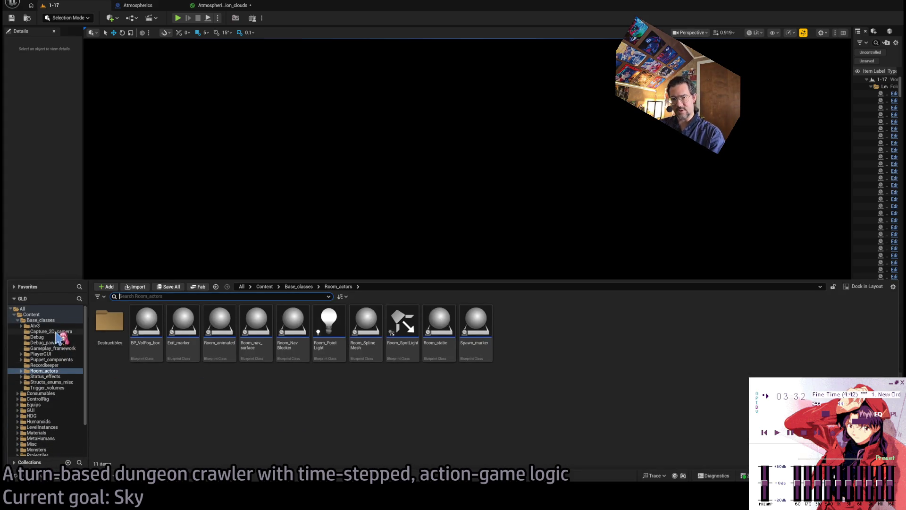
click(57, 359)
click(59, 342)
click(56, 354)
Step: Browse the Structs_enums_misc and AIv3 folders, ending on the Base_classes folder contents
click(57, 359)
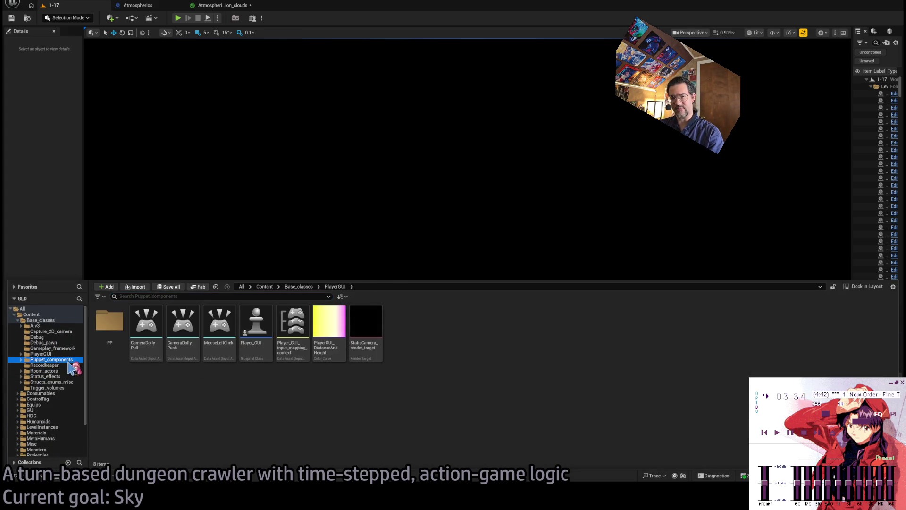
click(57, 382)
click(55, 326)
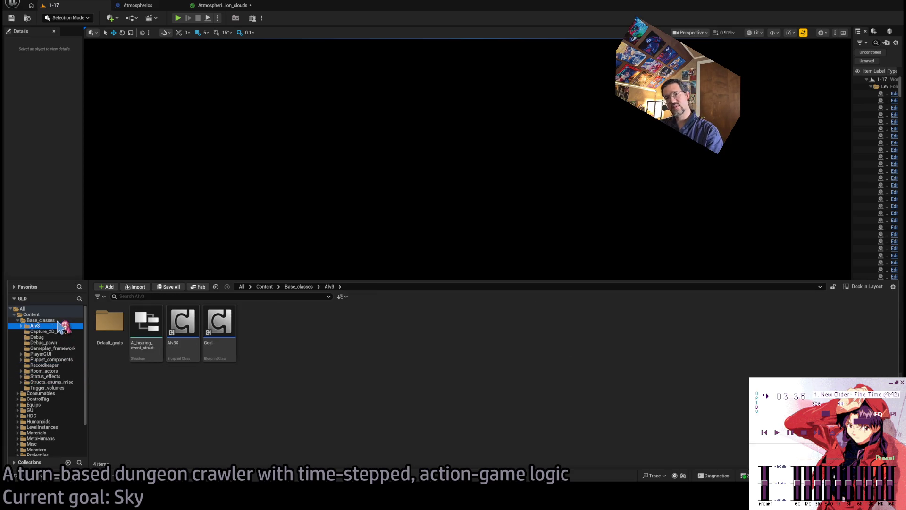
click(47, 320)
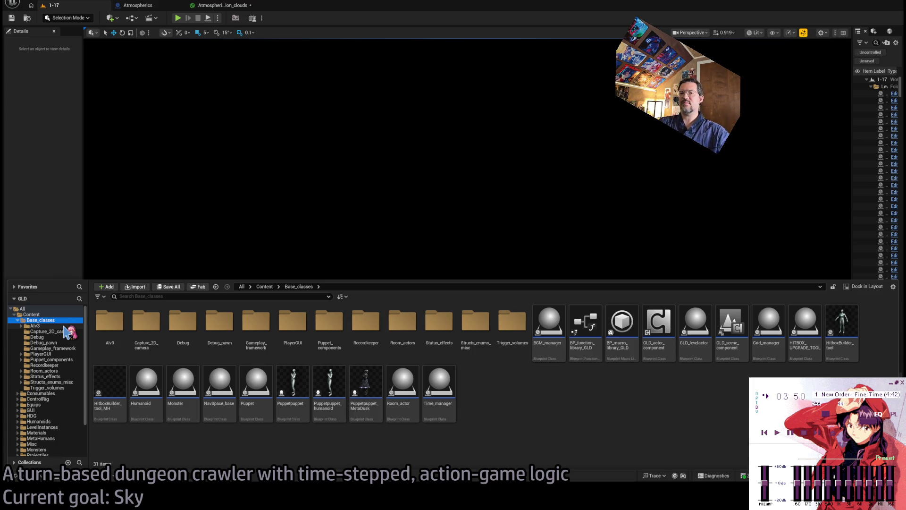
click(56, 360)
click(57, 326)
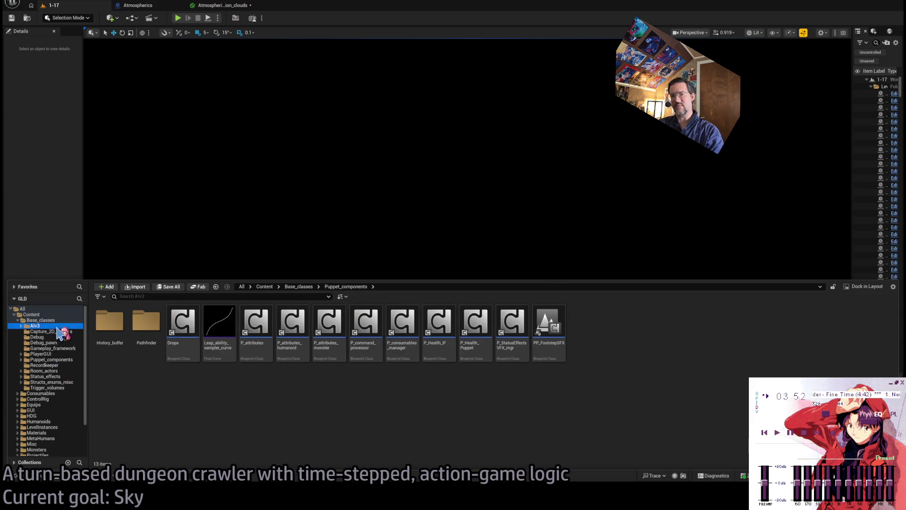
click(55, 321)
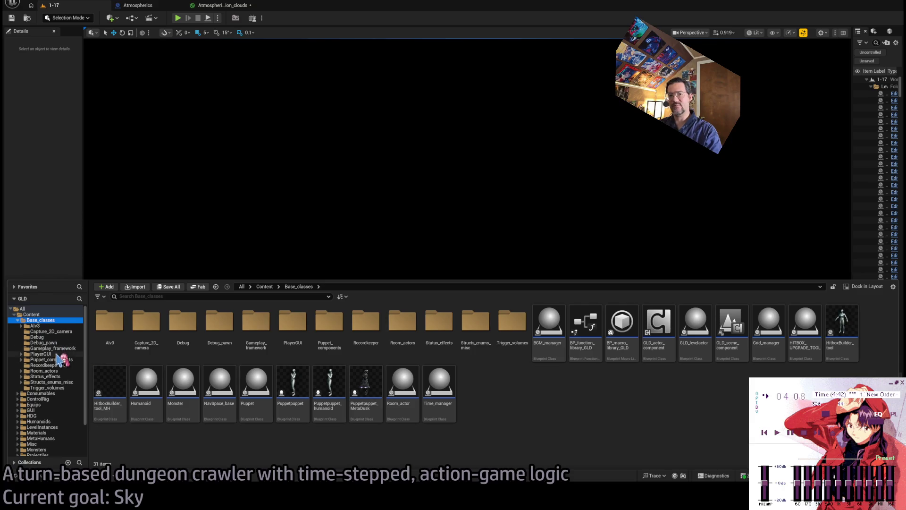
Step: In HDG/Atmospherics, create a Niagara system named SkyStarfield_N
double_click(51, 416)
click(44, 422)
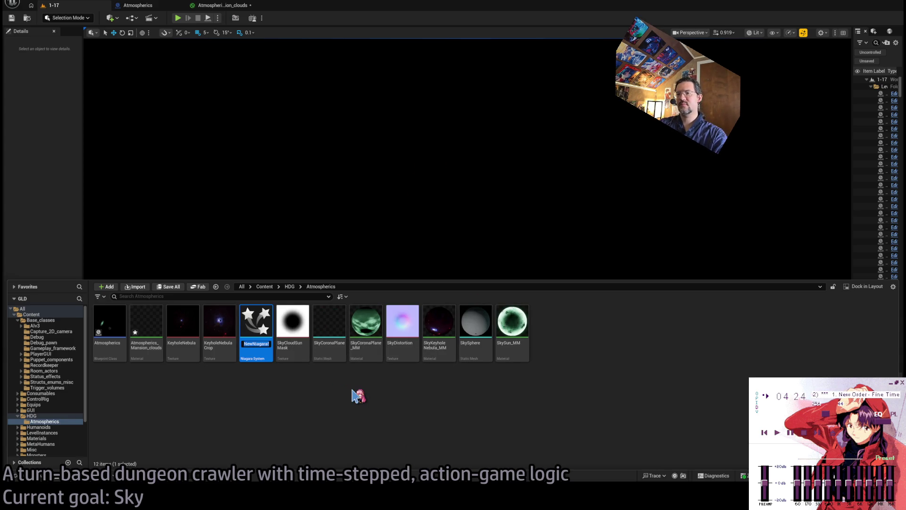
text(SkyStarfield_N)
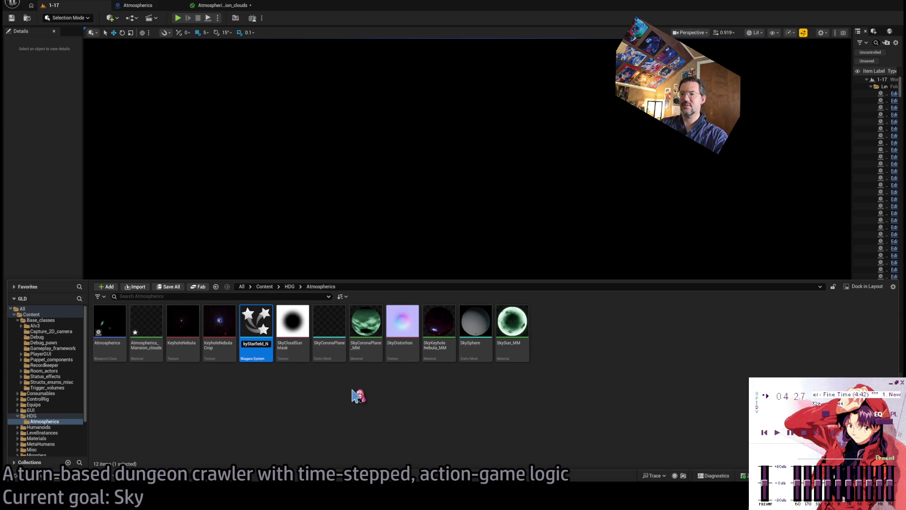
key(Return)
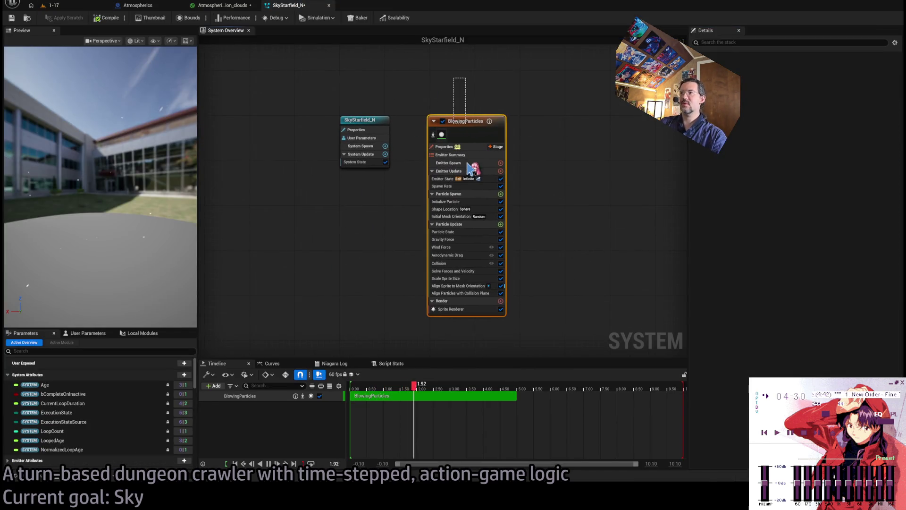
Step: Remove Wind Force, Aerodynamic Drag, Collision, Gravity Force and both Align modules from BlowingParticles
click(461, 124)
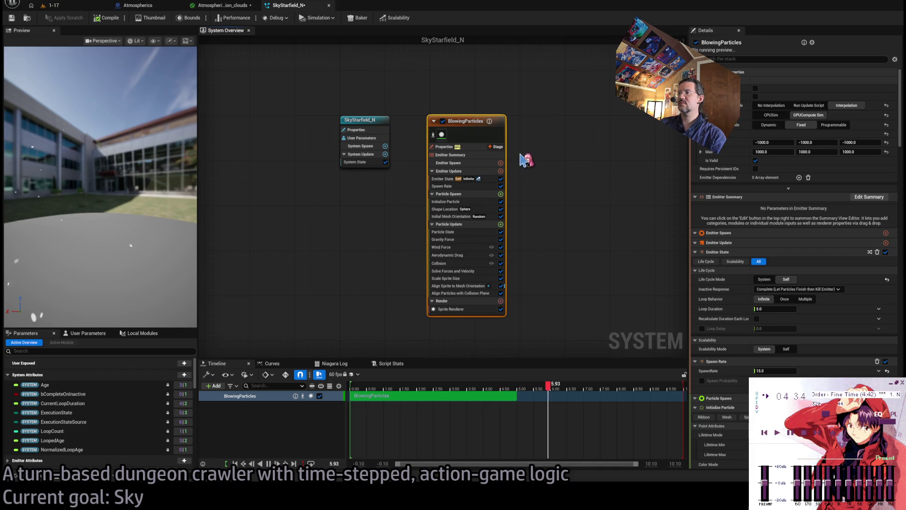
click(562, 94)
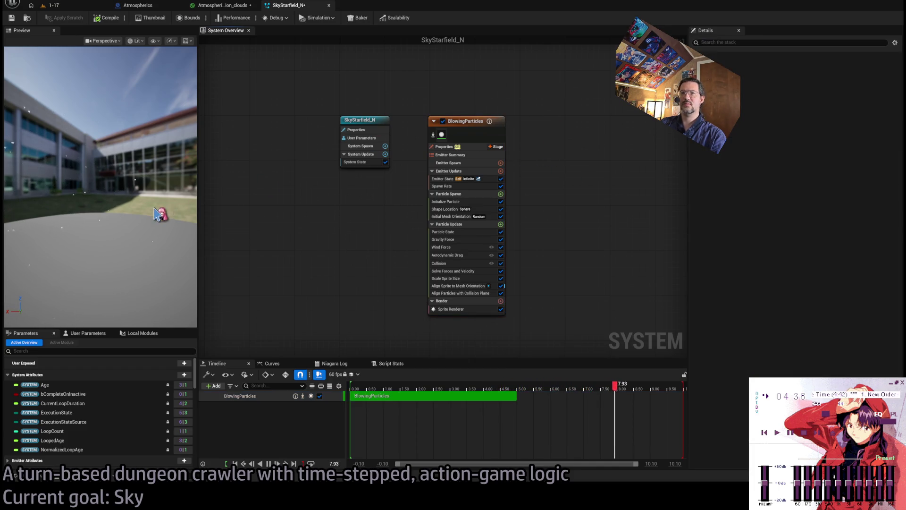
click(472, 247)
key(Delete)
key(Delete)
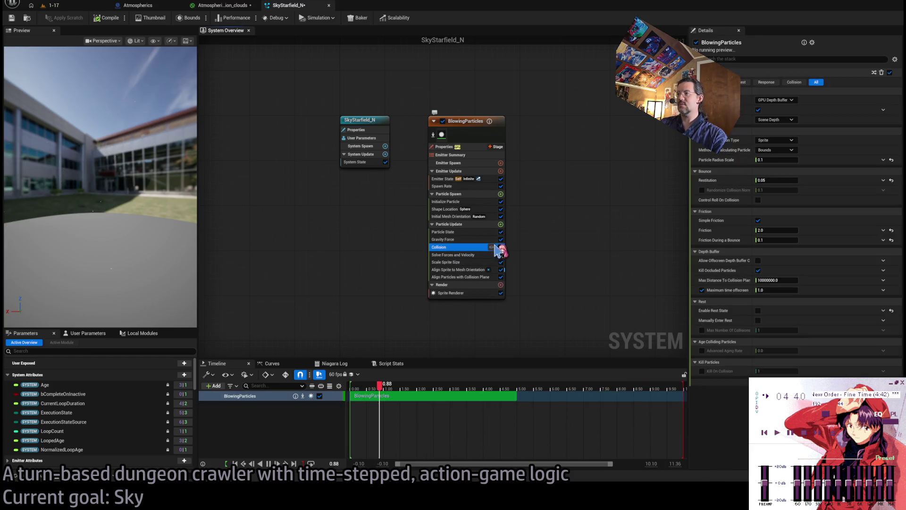
key(Delete)
key(Delete)
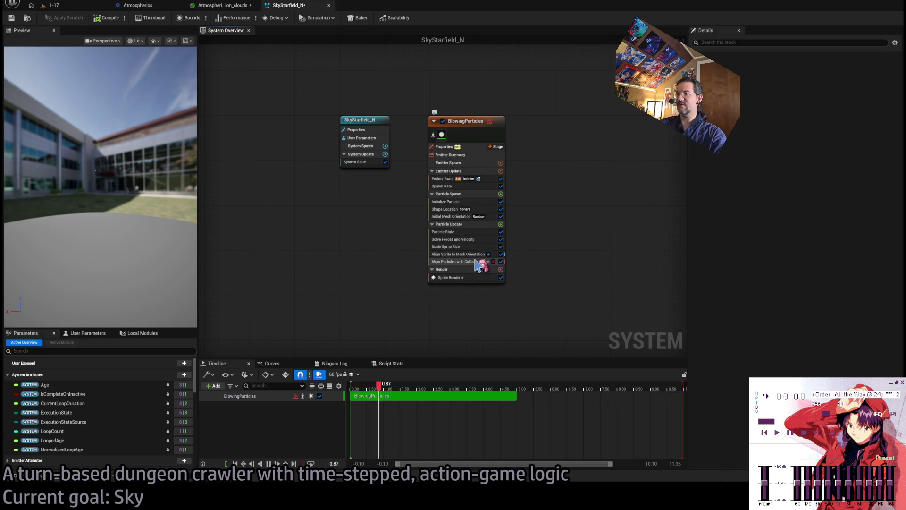
click(476, 262)
key(Delete)
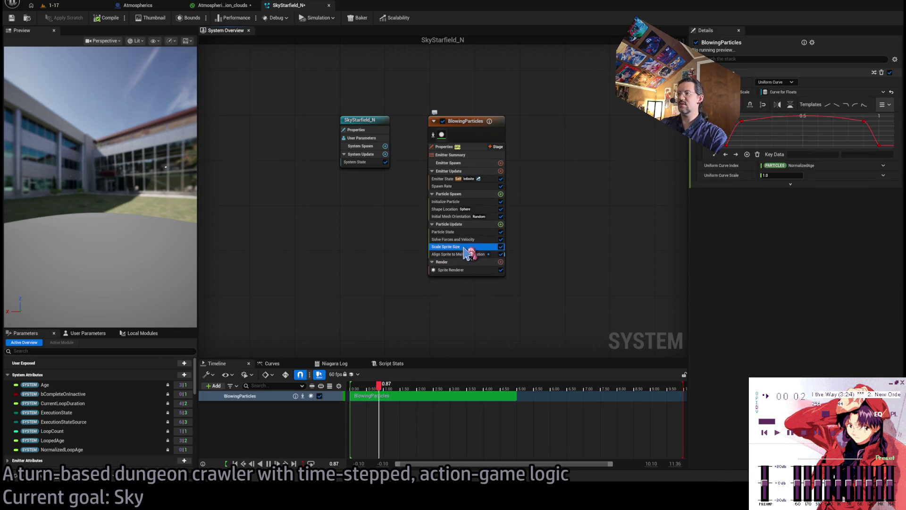
key(Delete)
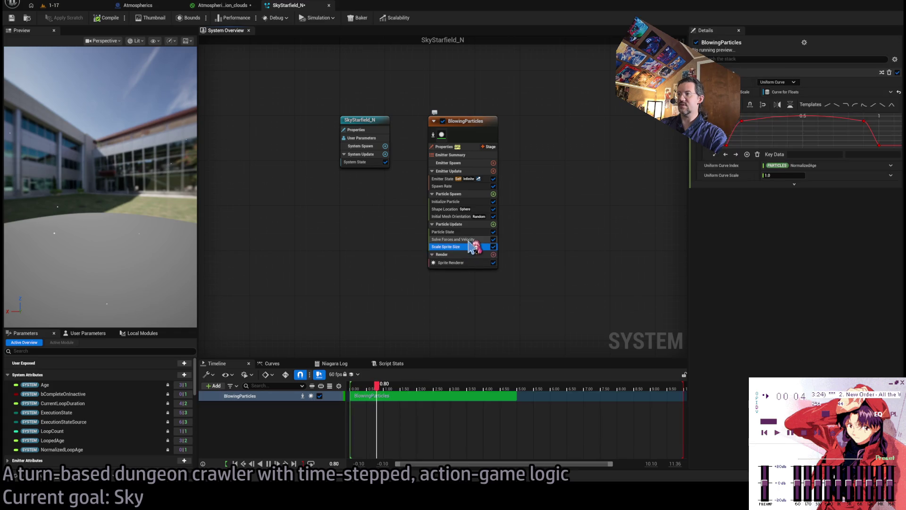
Step: Set the Sprite Renderer material to MM_Particle_dot_cutout_unlit and delete the Scale Sprite Size module
click(465, 262)
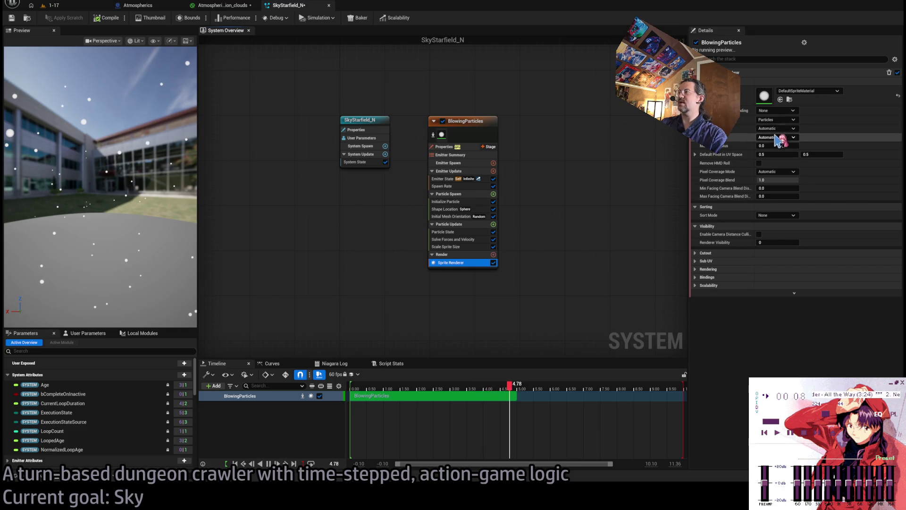
click(806, 98)
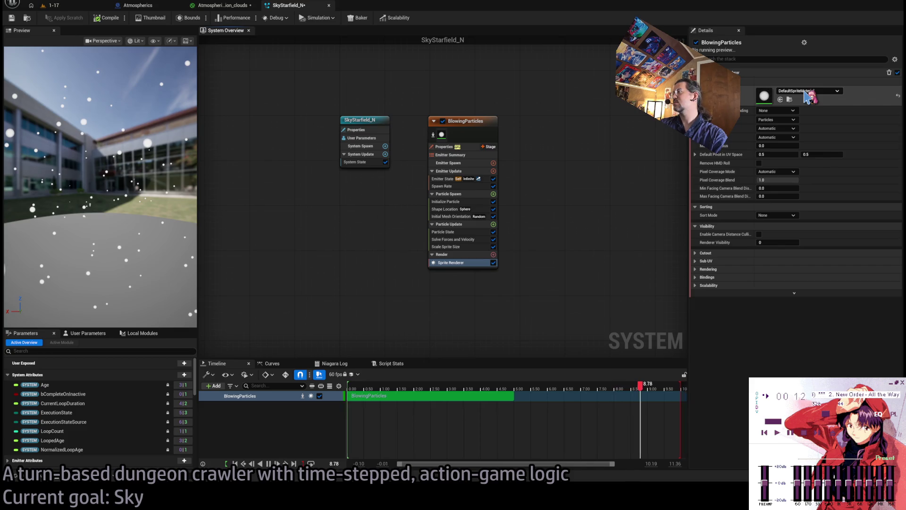
key(ctrl+v)
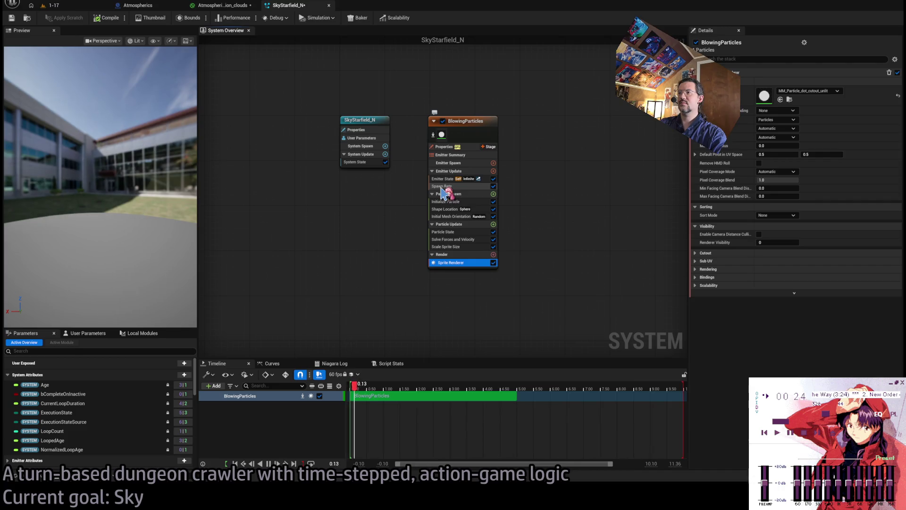
click(468, 248)
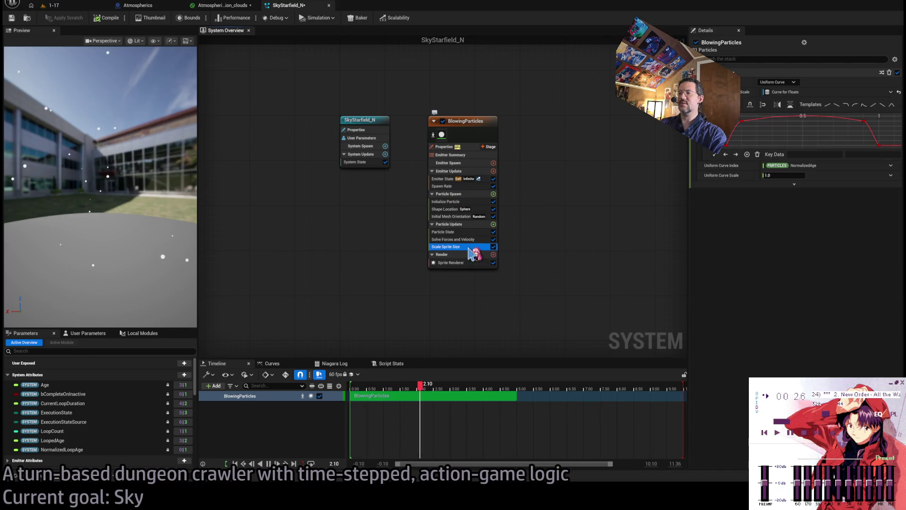
key(Delete)
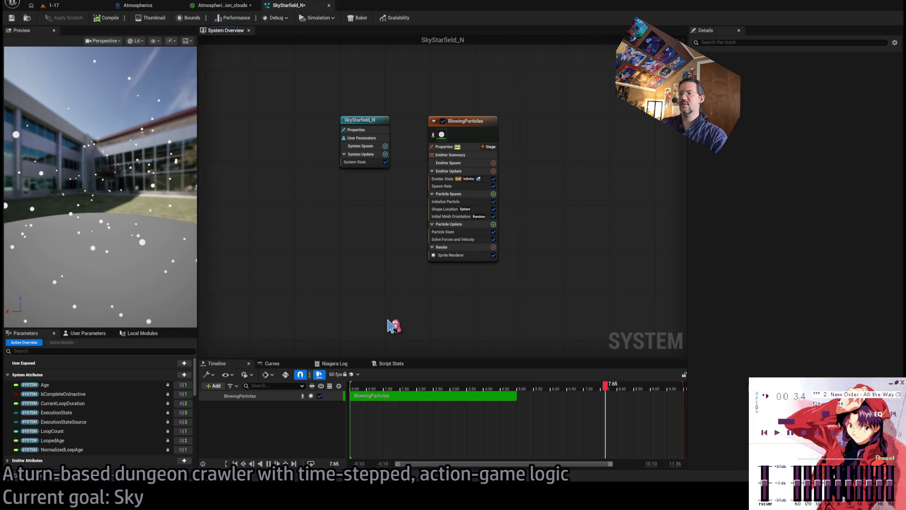
Step: Add a Scale Color module and drive its scale from a float curve over normalized particle age
key(ctrl+z)
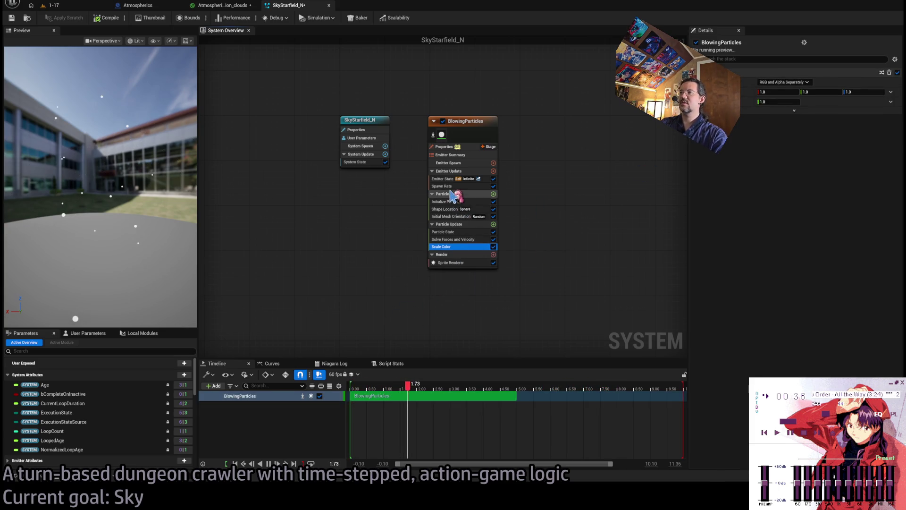
click(448, 186)
click(450, 202)
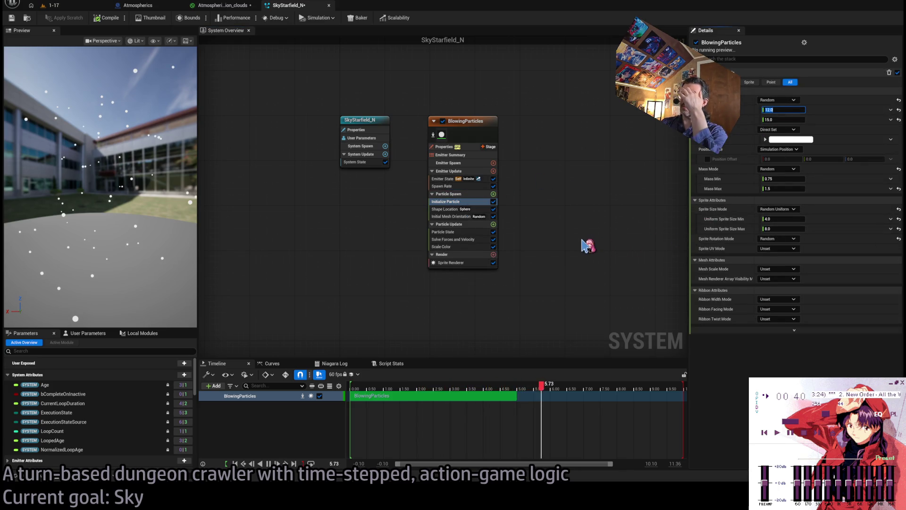
click(459, 246)
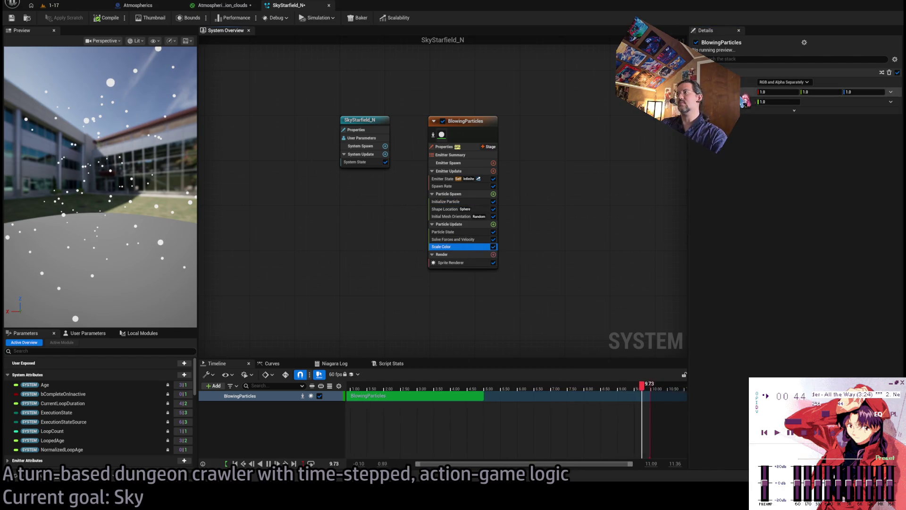
click(881, 94)
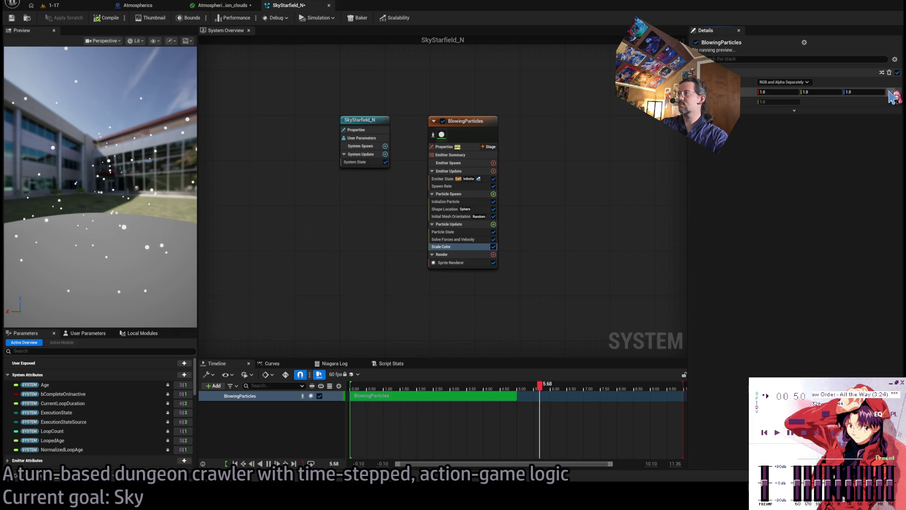
click(893, 96)
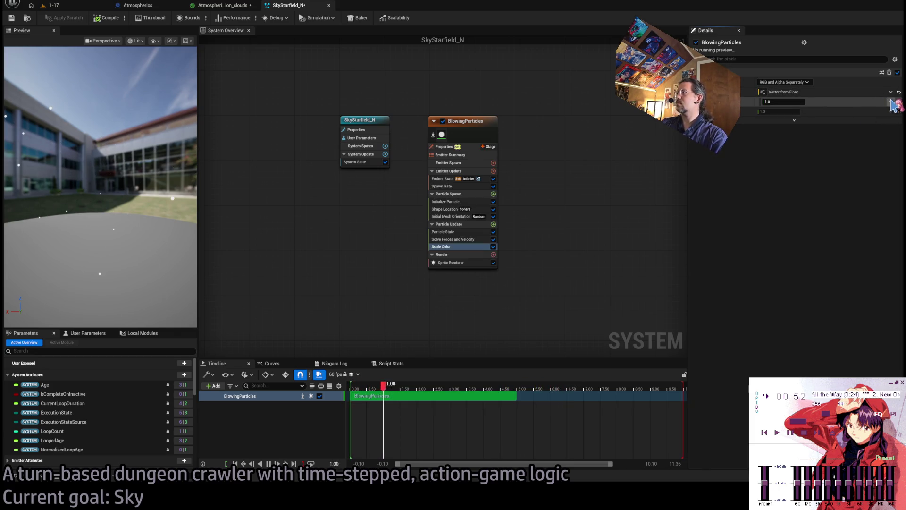
click(893, 103)
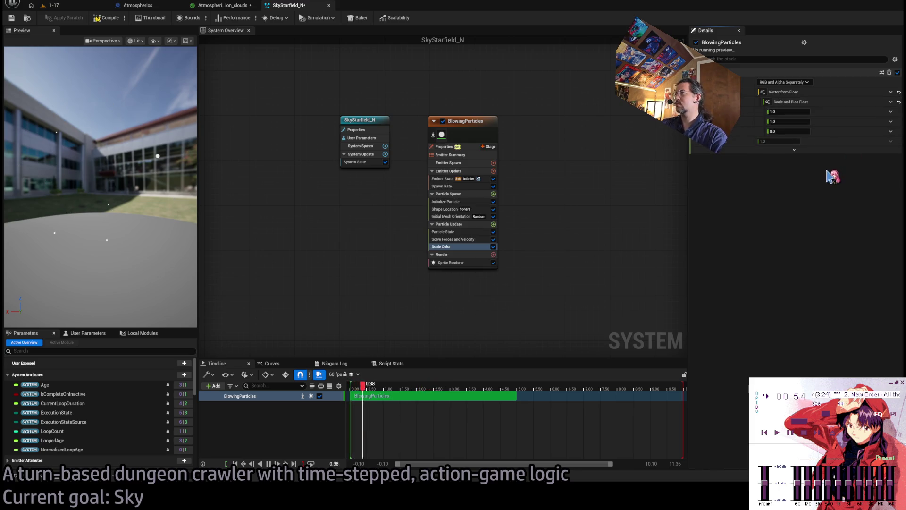
click(786, 134)
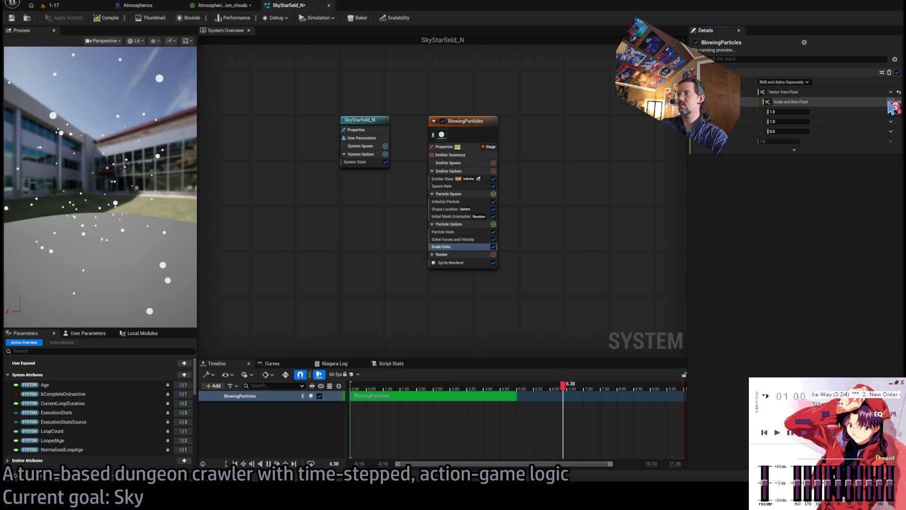
click(892, 105)
click(831, 166)
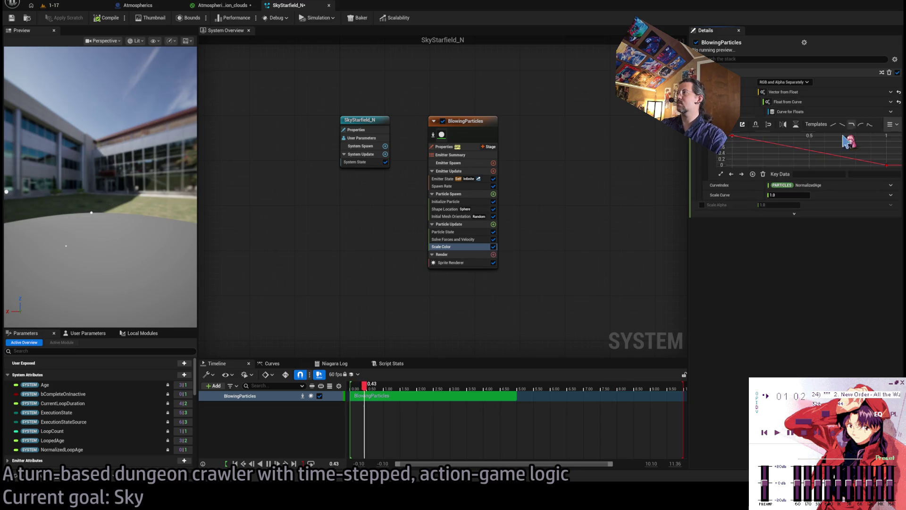
Step: Set the curve's first key to 0 and add a peak key at time 0.5 with value 1.0
drag(735, 148, 736, 171)
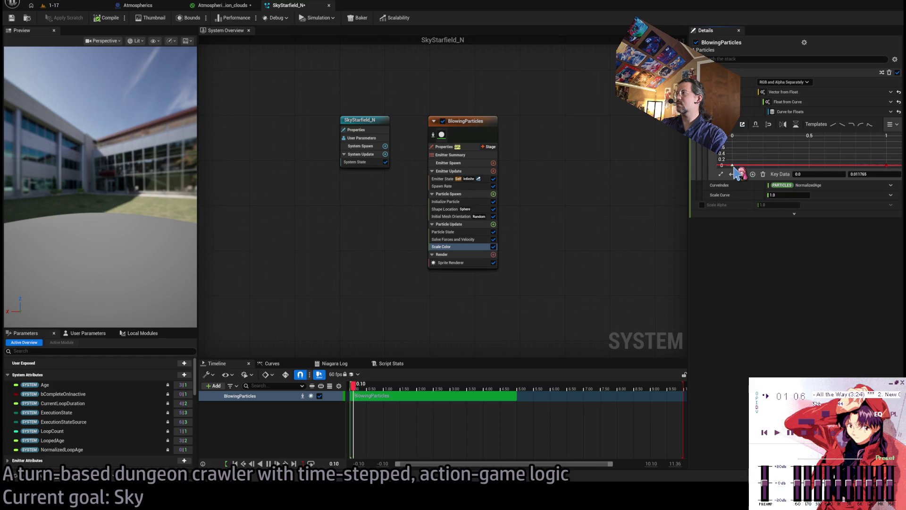
drag(893, 175, 761, 161)
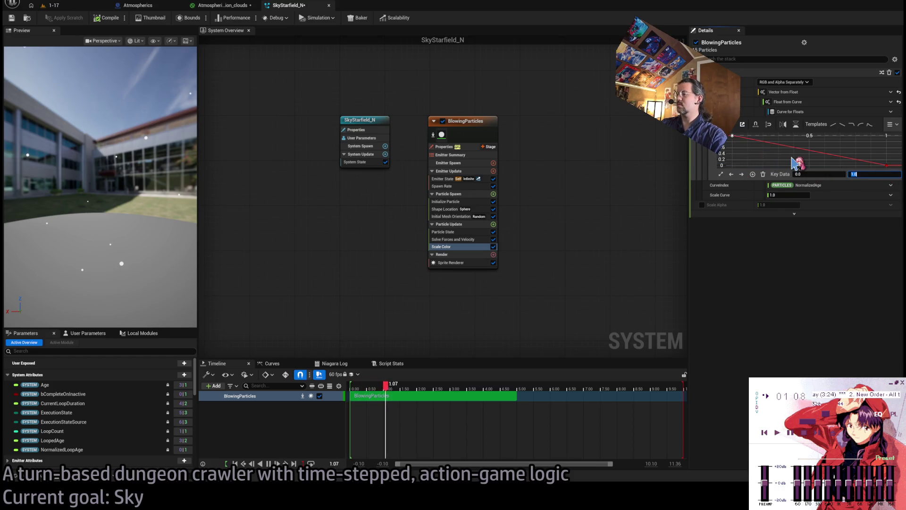
middle_click(786, 166)
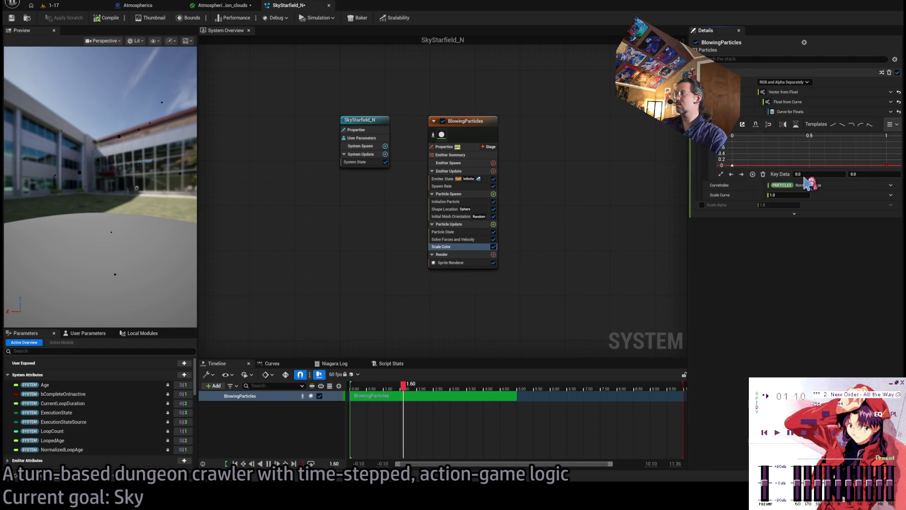
drag(789, 165, 788, 142)
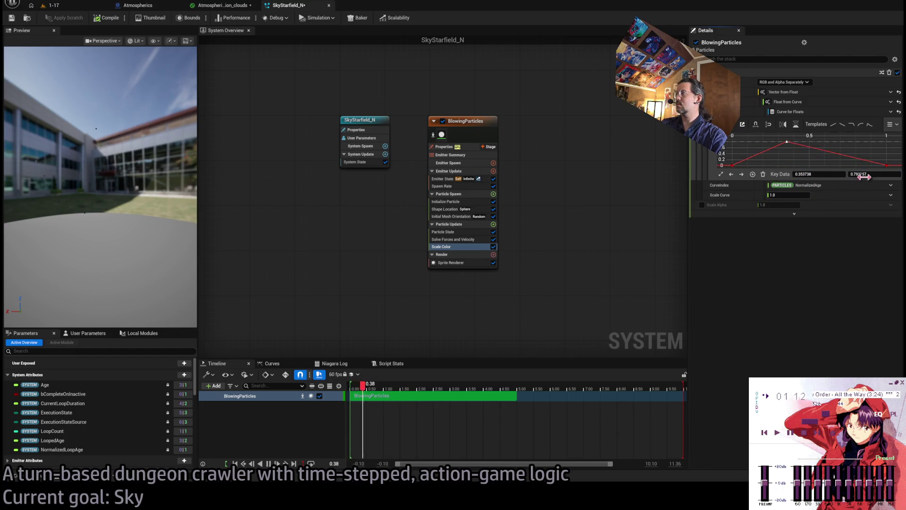
key(Tab)
text(1.0)
key(Return)
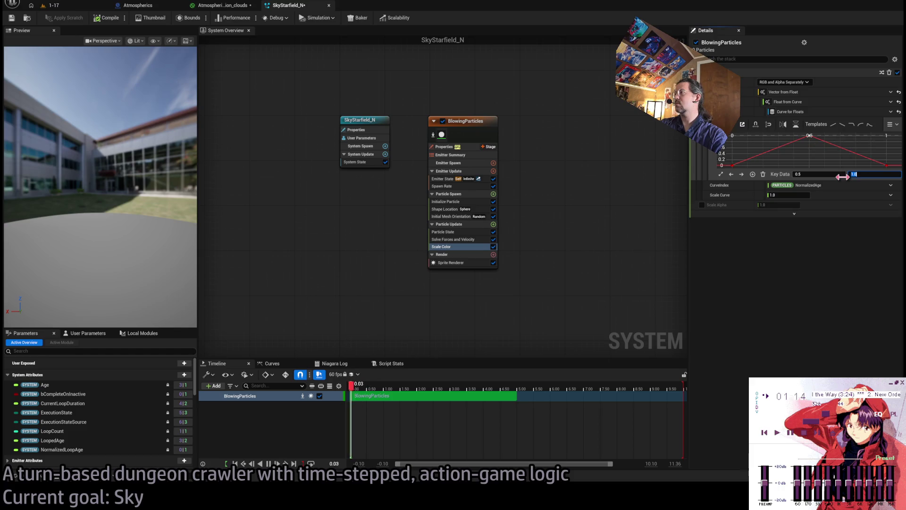
scroll(767, 148, down, 2)
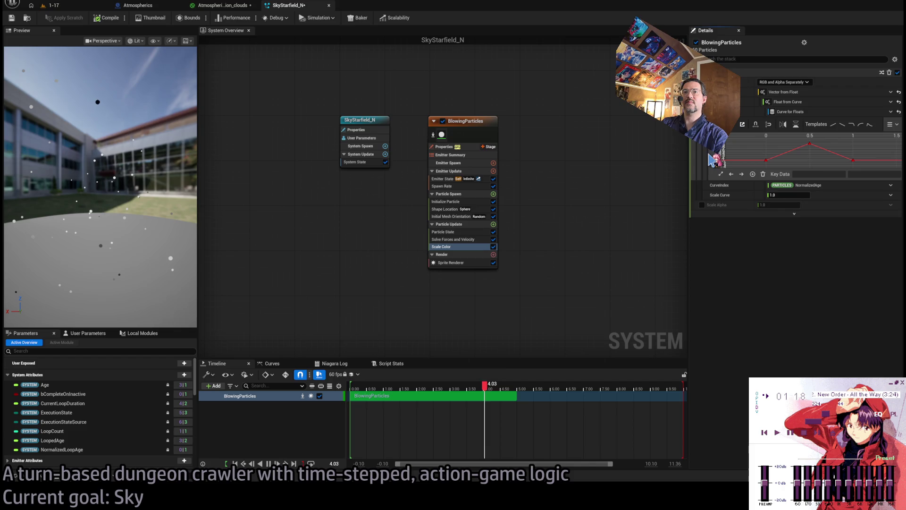
click(809, 143)
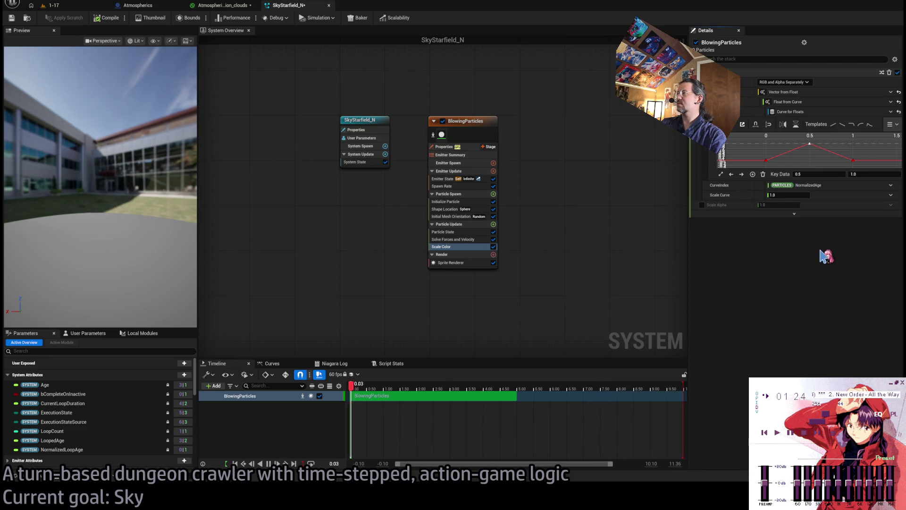
click(765, 161)
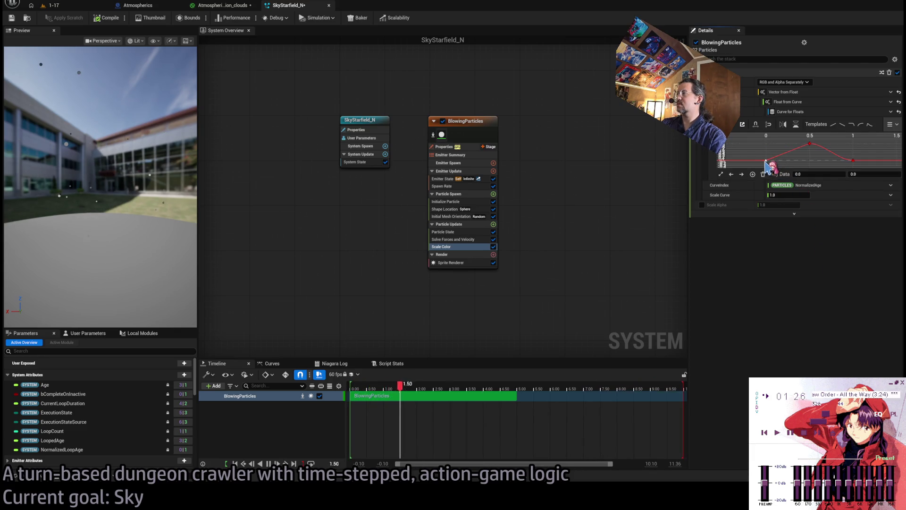
click(852, 160)
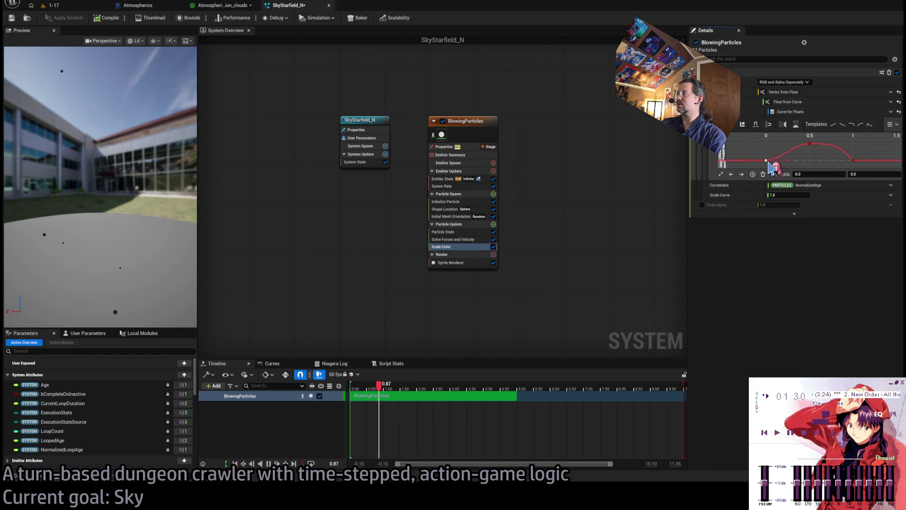
drag(770, 162, 784, 148)
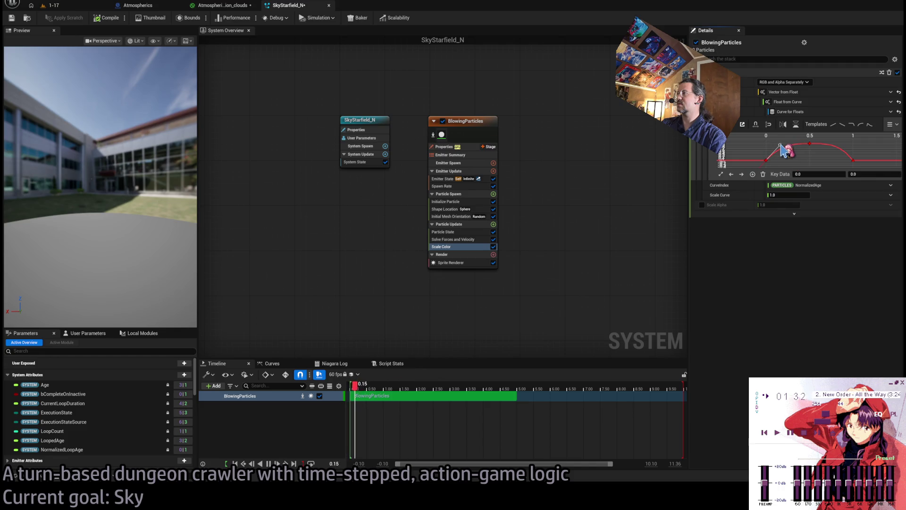
click(827, 160)
Step: Add another key near the peak and raise the peak value to 2.0, then 3.0
scroll(819, 147, up, 3)
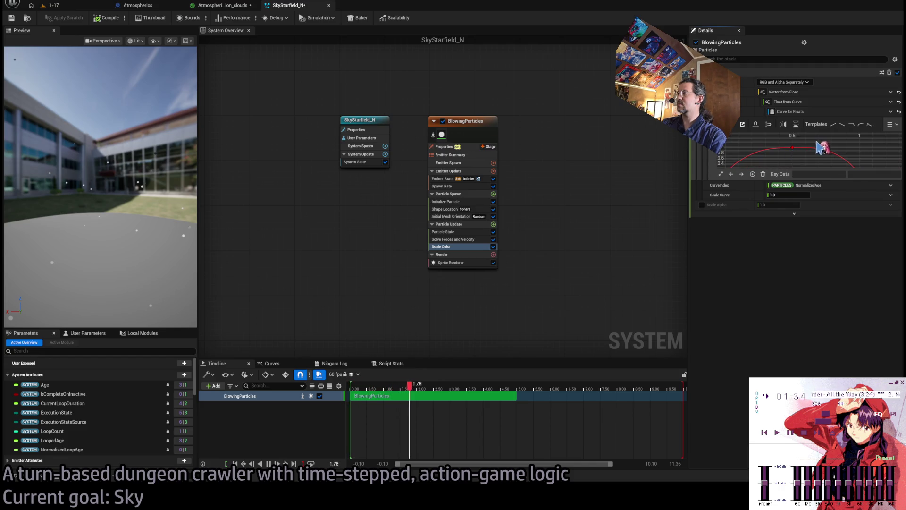
middle_click(808, 149)
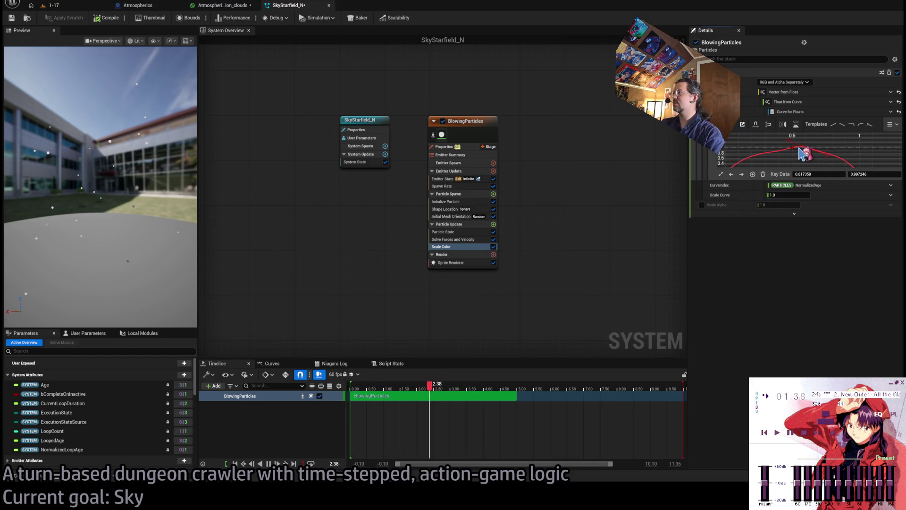
click(802, 153)
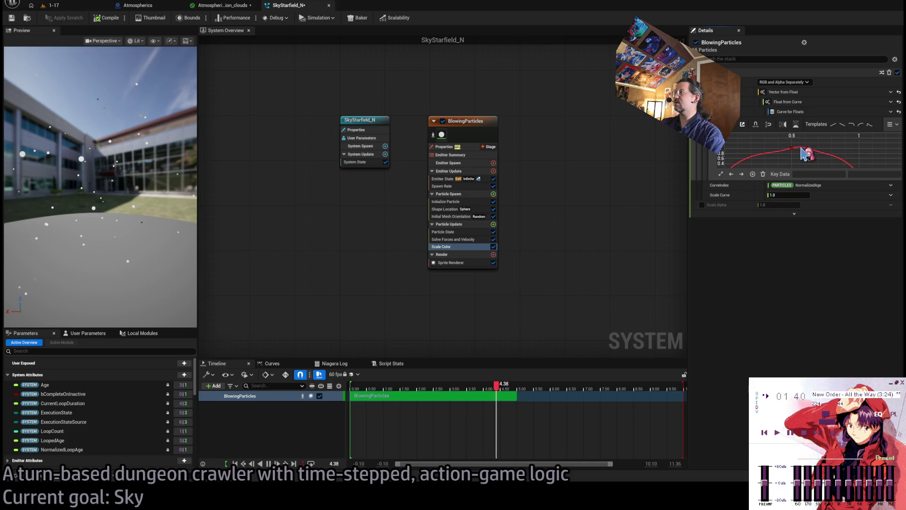
drag(808, 148, 802, 148)
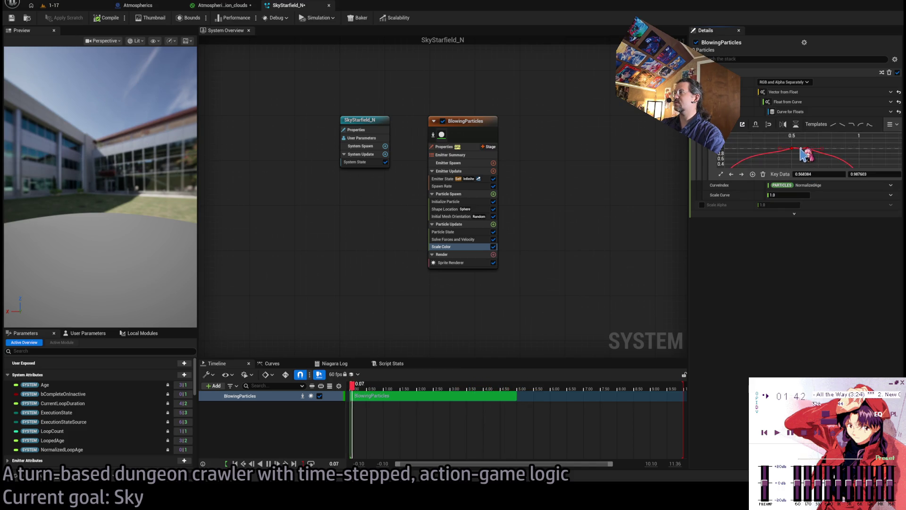
scroll(816, 158, up, 2)
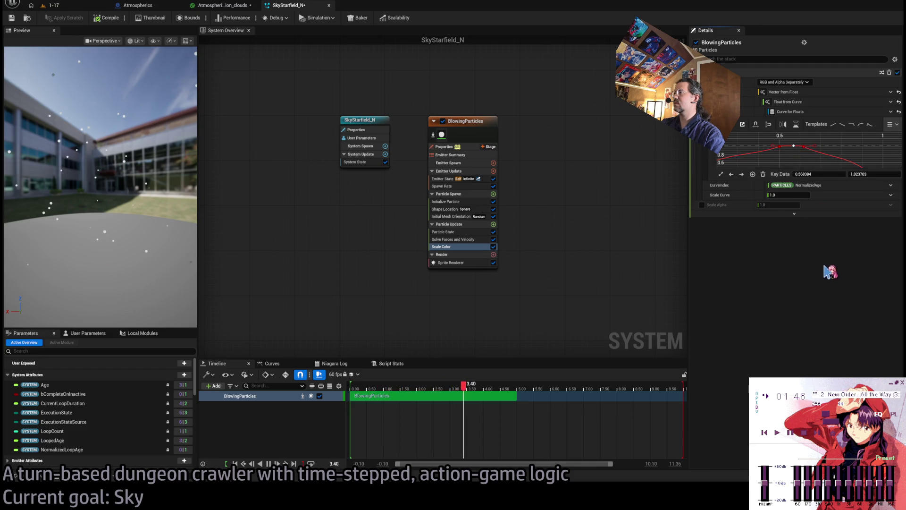
scroll(788, 151, down, 4)
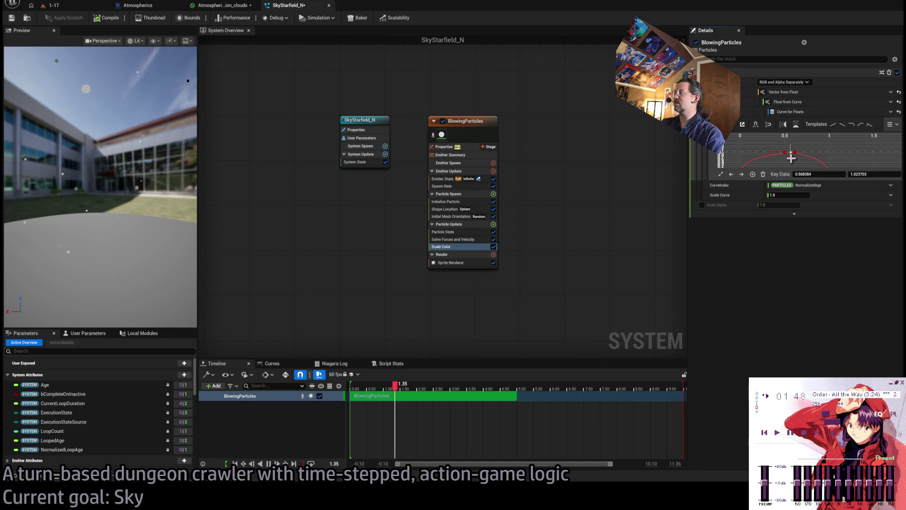
click(863, 174)
text(2)
key(Return)
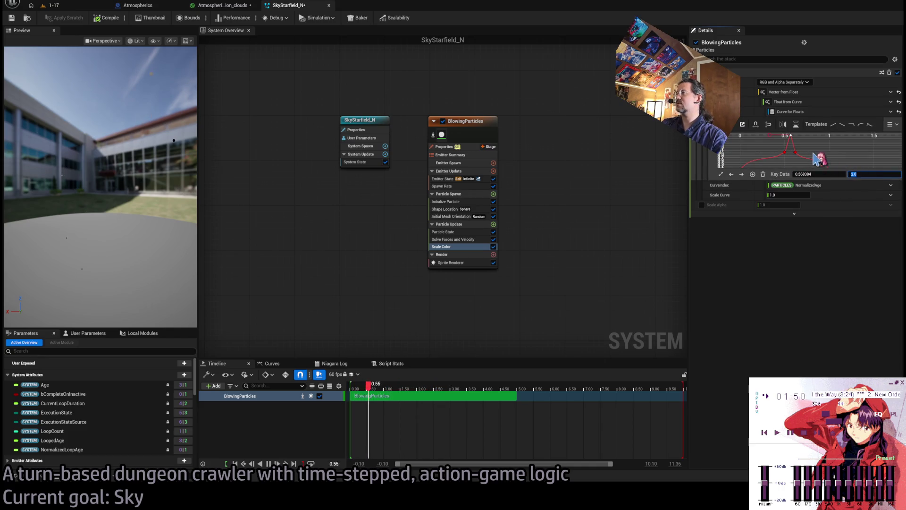
click(801, 157)
click(801, 146)
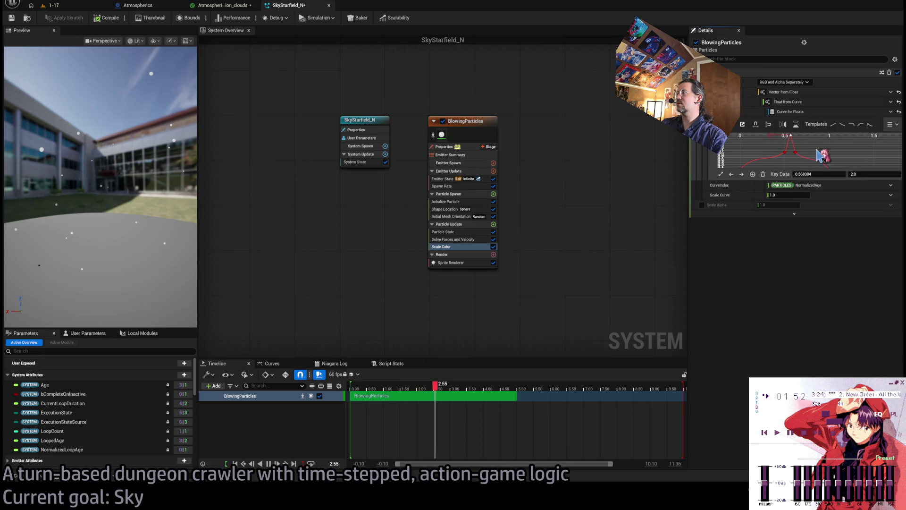
mouse_move(867, 174)
mouse_down()
mouse_move(804, 147)
mouse_move(813, 150)
mouse_up()
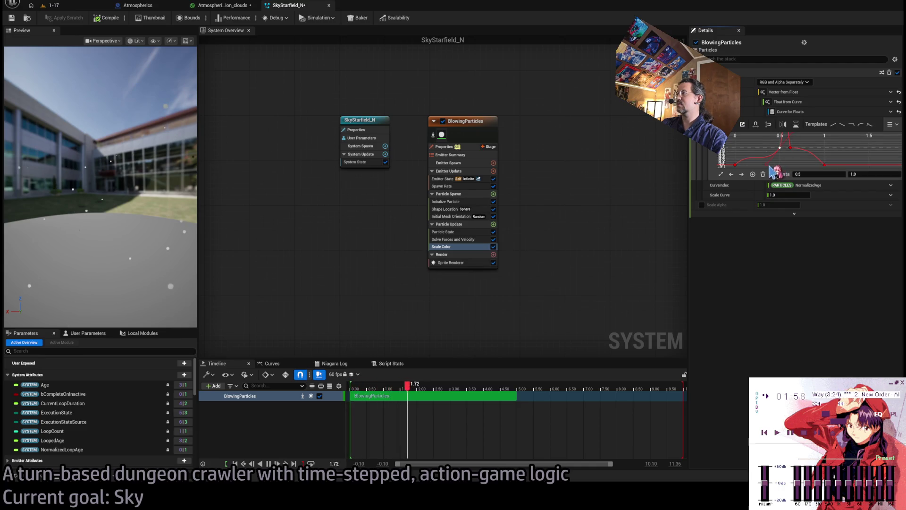
Step: Reshape the curve into a sharp peak at time 0.51, lowered to about 1.0
drag(780, 149, 765, 155)
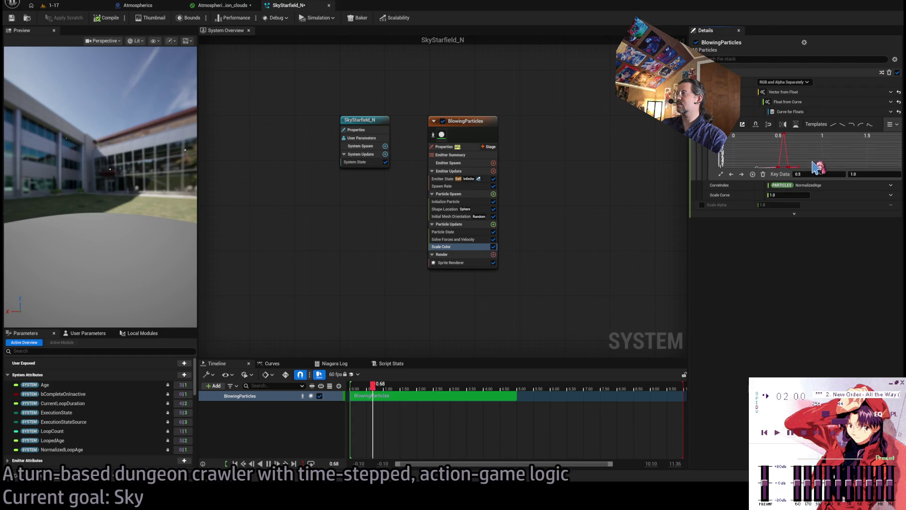
scroll(787, 147, up, 3)
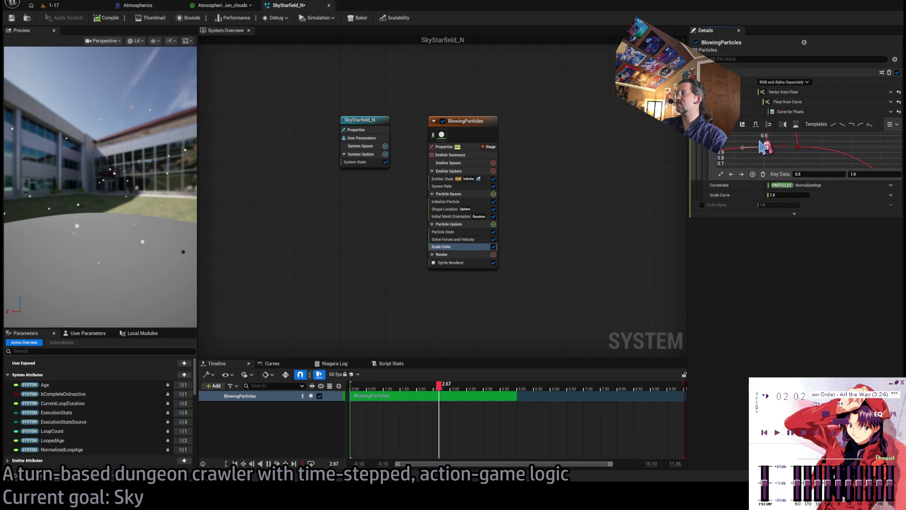
mouse_move(809, 155)
mouse_down()
mouse_move(820, 152)
mouse_move(814, 165)
mouse_up()
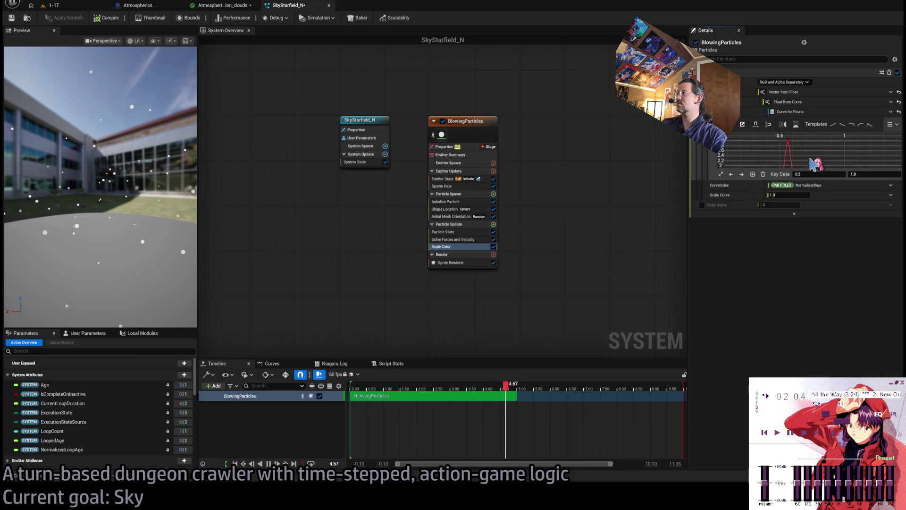
click(788, 141)
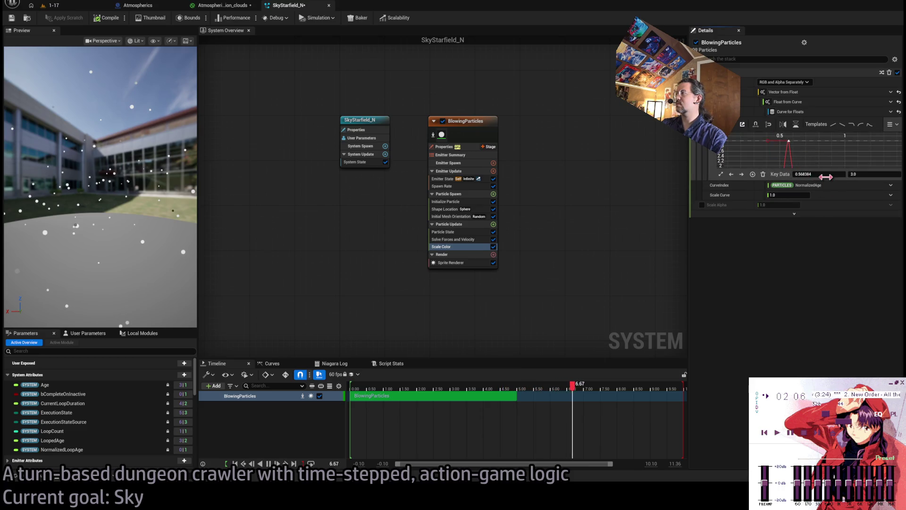
text(1)
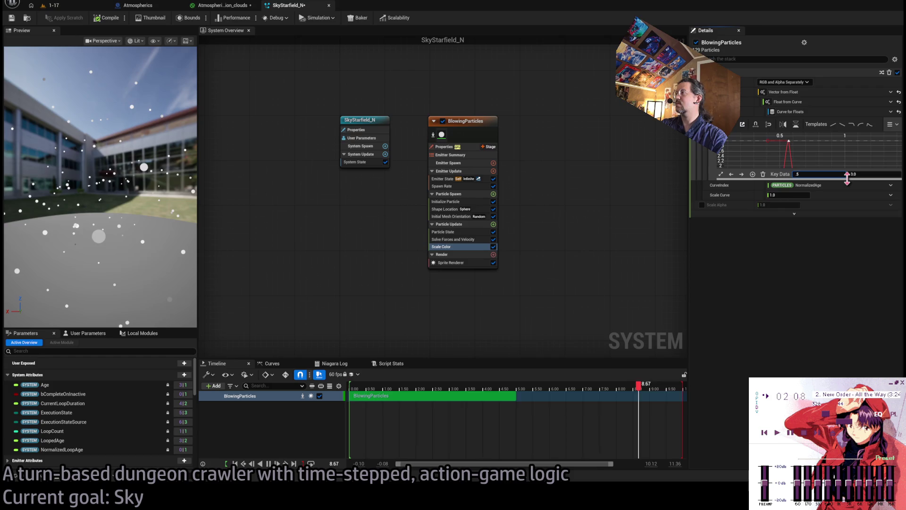
key(Return)
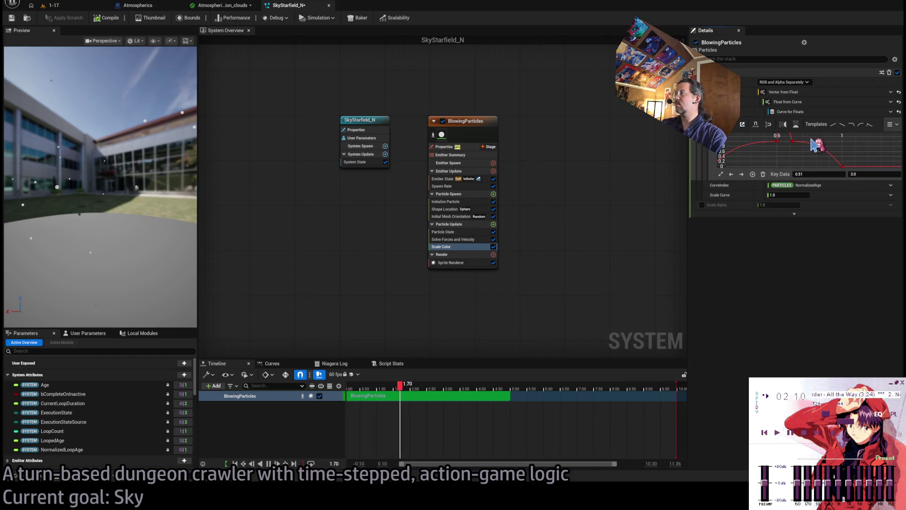
drag(808, 174, 816, 175)
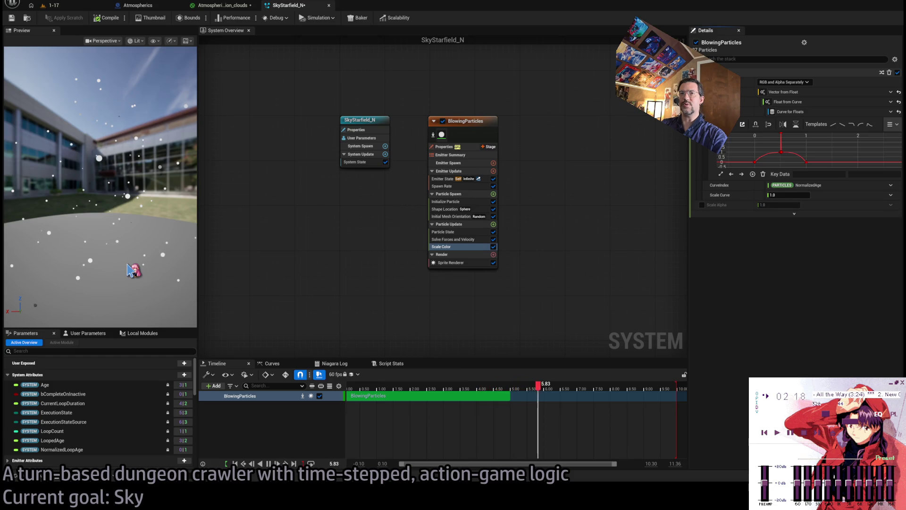
Step: Set the emitter's Fixed Bounds minimum X, Y and Z to -20000000
click(462, 202)
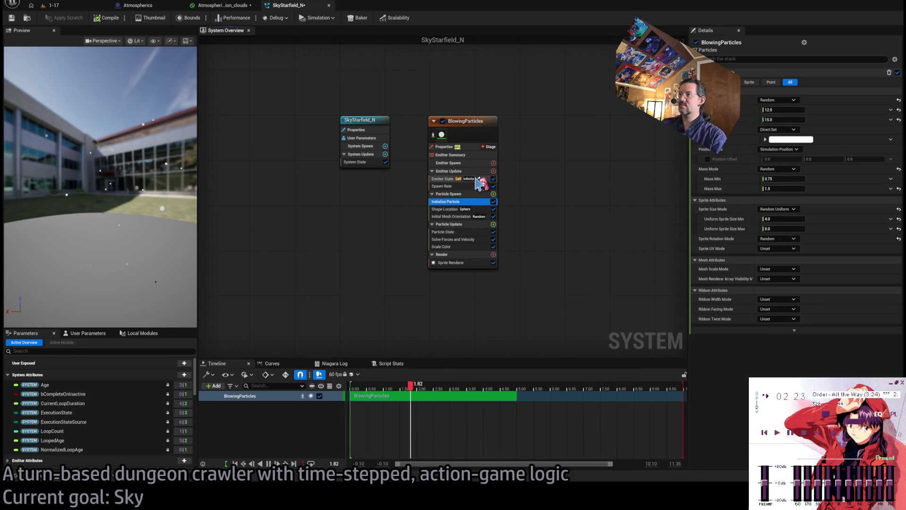
click(470, 148)
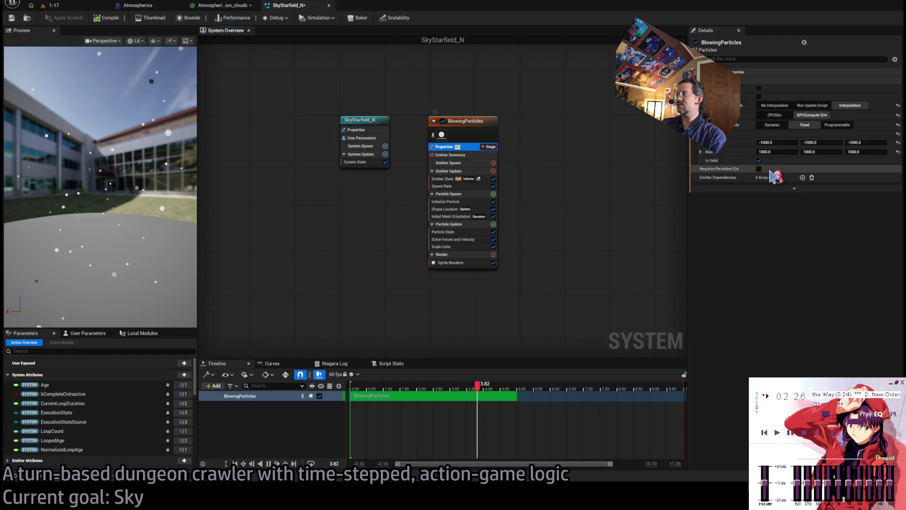
click(778, 142)
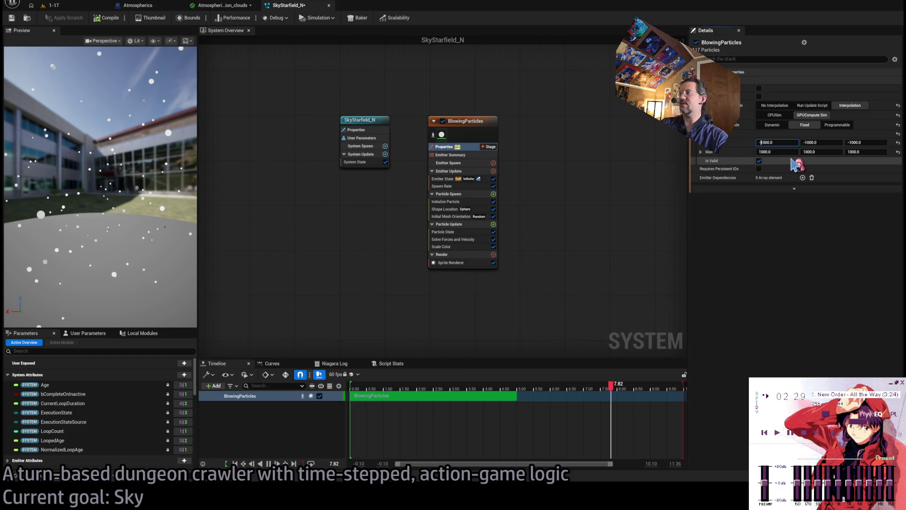
key(Delete)
key(Delete)
key(Delete)
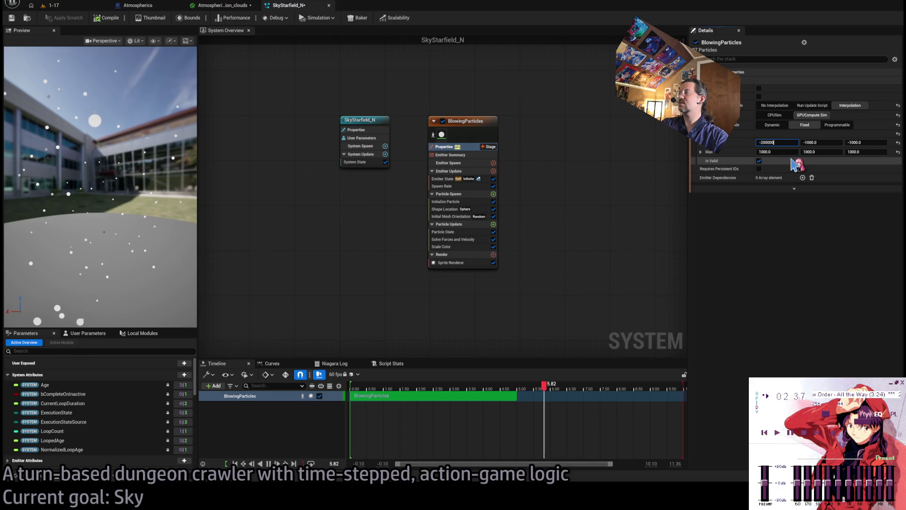
key(ctrl+a)
key(ctrl+c)
key(Tab)
key(ctrl+v)
key(Tab)
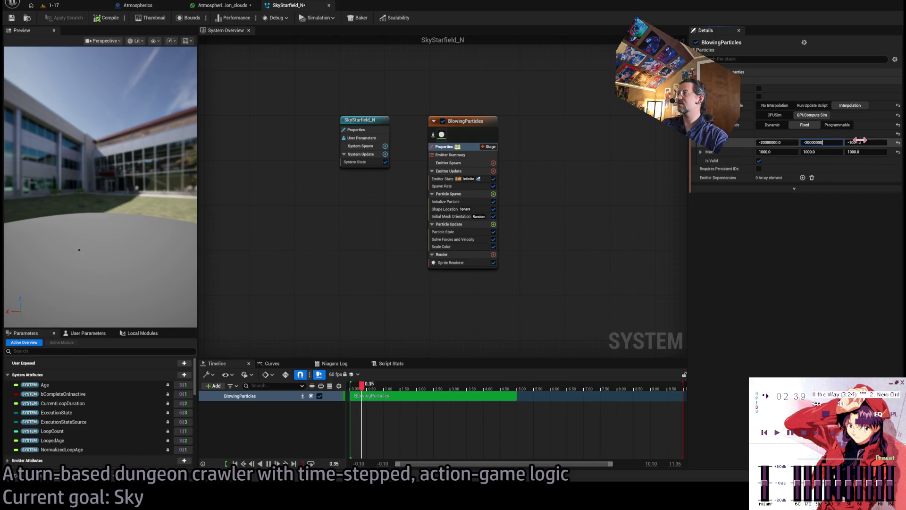
Step: Set the Fixed Bounds maximum X, Y and Z to 20000000
key(ctrl+v)
key(Tab)
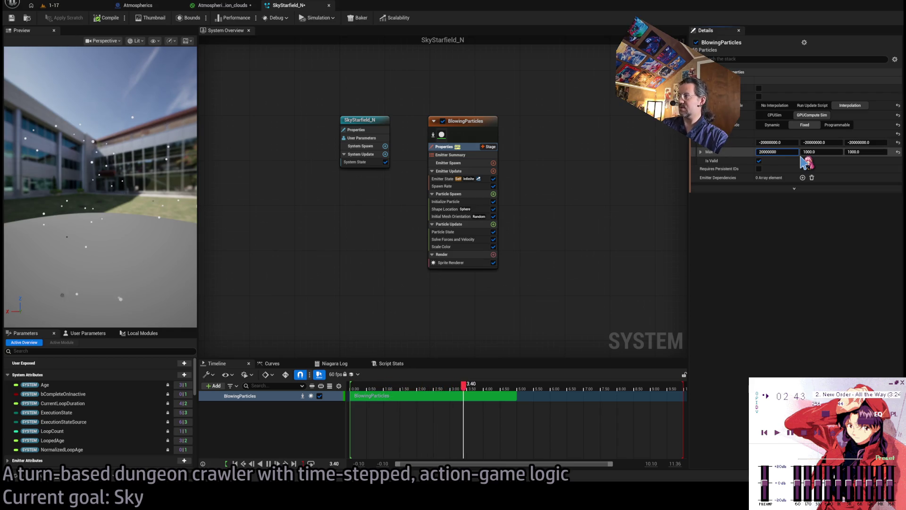
key(ctrl+a)
key(ctrl+c)
key(Tab)
key(ctrl+v)
key(Tab)
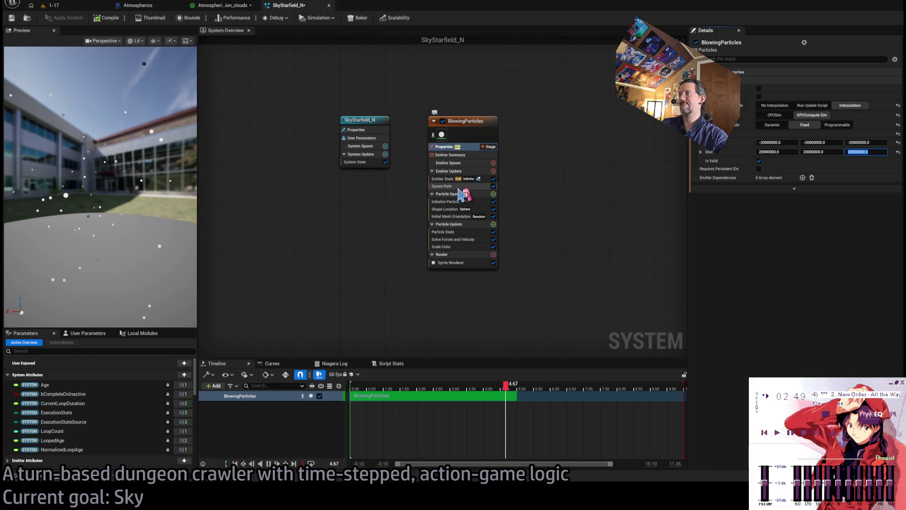
click(52, 177)
drag(52, 177, 33, 172)
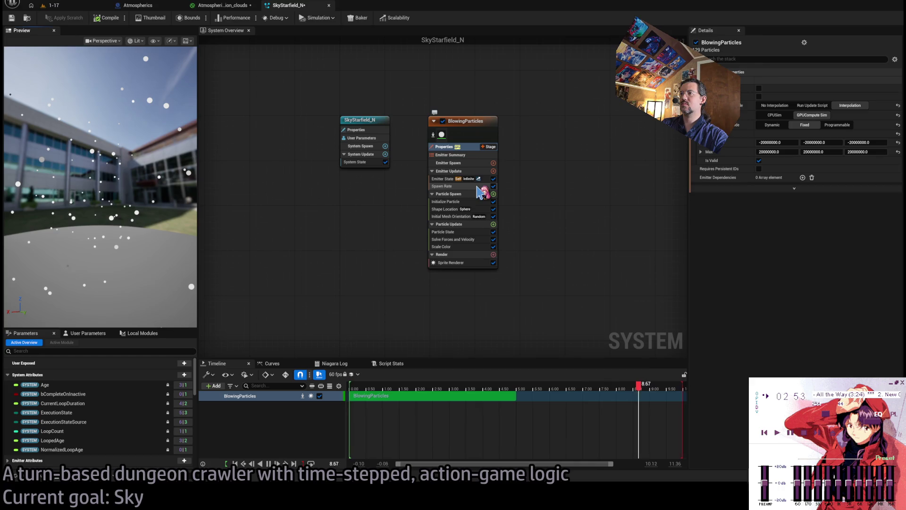
Step: Set Shape Location sphere distribution to 1.0, hemisphere distribution to 0.5, and radius to 18000000
click(469, 209)
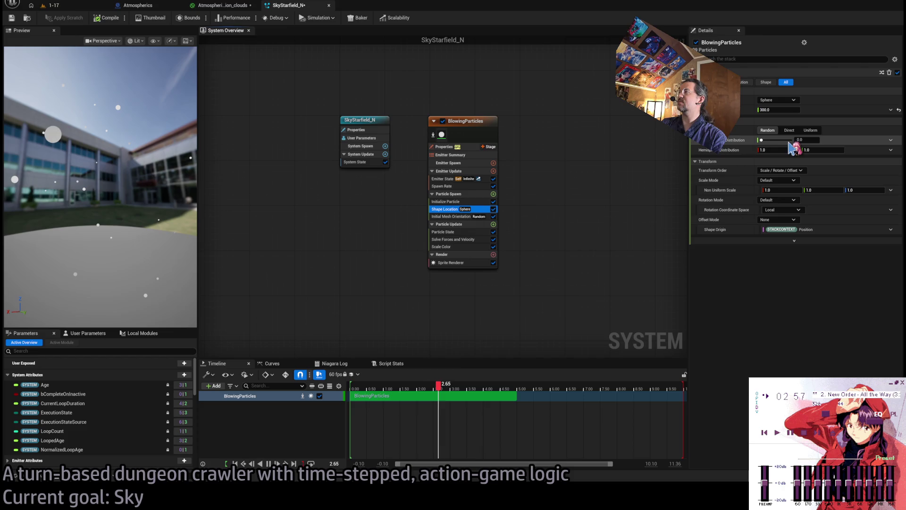
drag(761, 140, 793, 141)
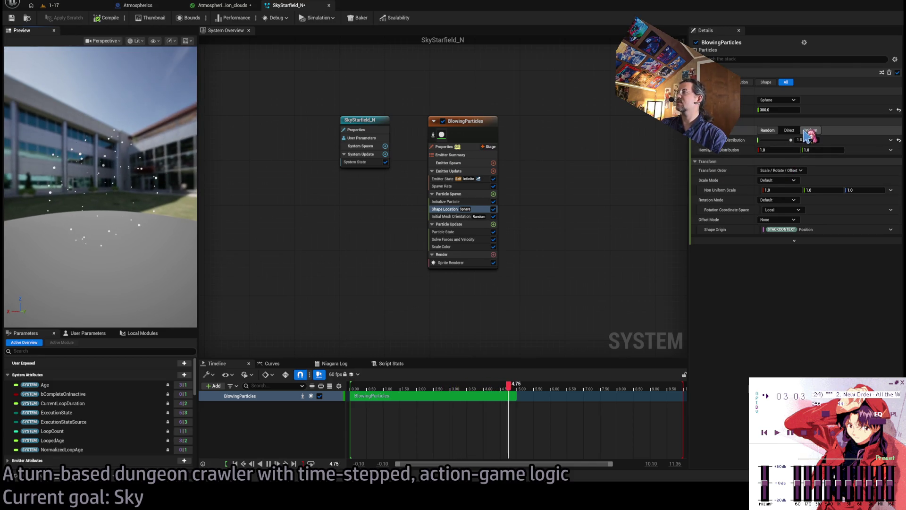
mouse_move(819, 152)
mouse_down()
mouse_move(803, 152)
mouse_move(823, 152)
mouse_up()
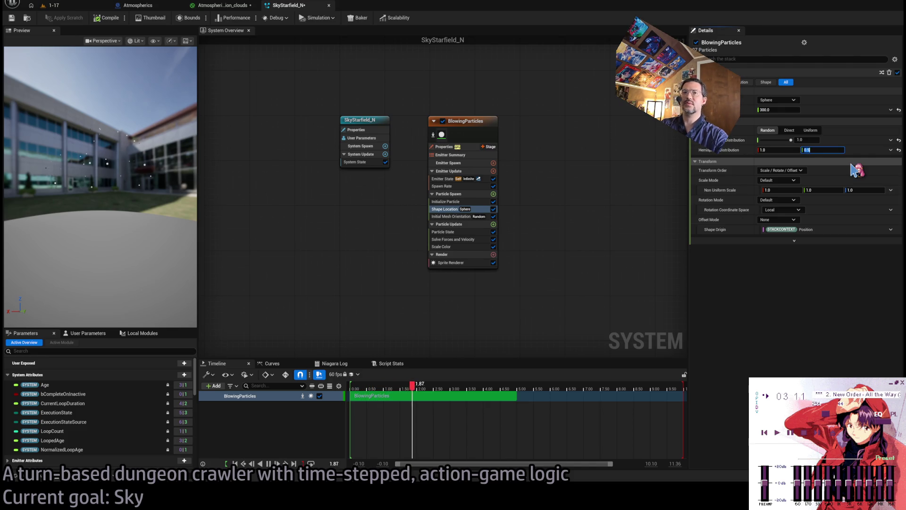
mouse_move(104, 142)
mouse_down()
mouse_move(85, 132)
mouse_move(138, 192)
mouse_up()
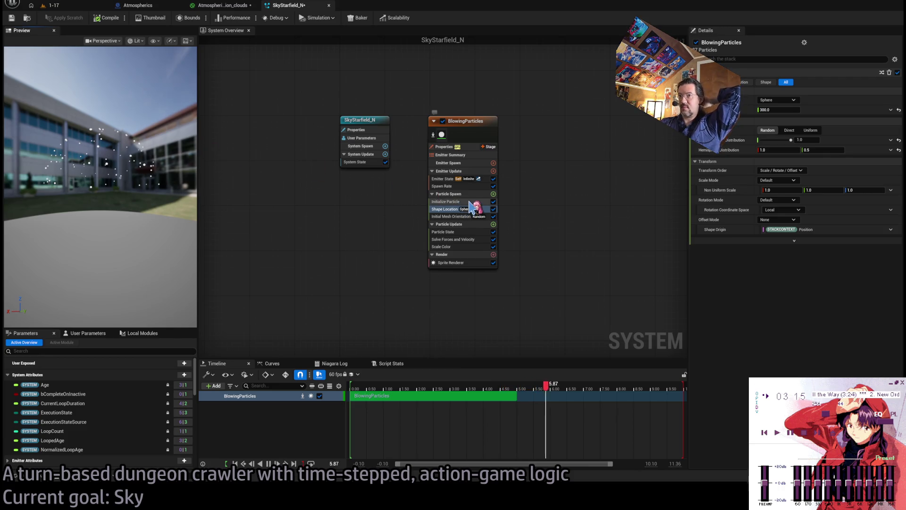
click(784, 109)
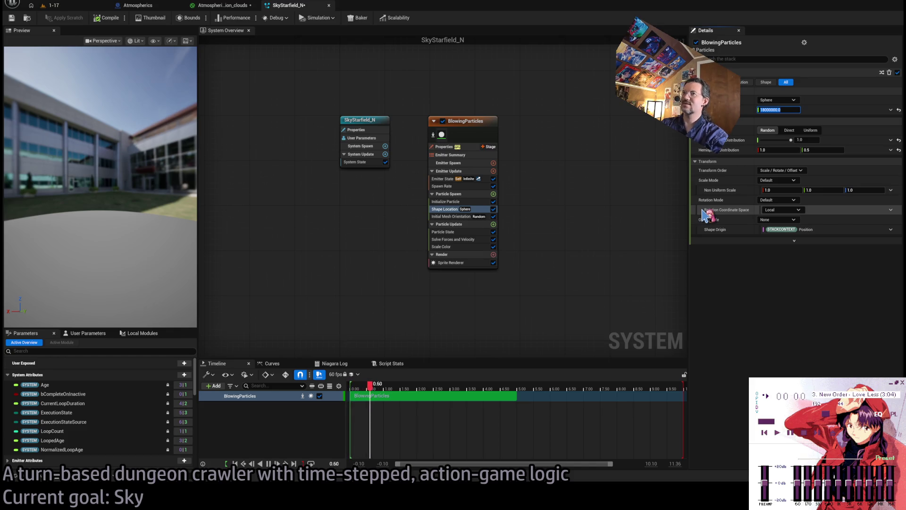
key(Return)
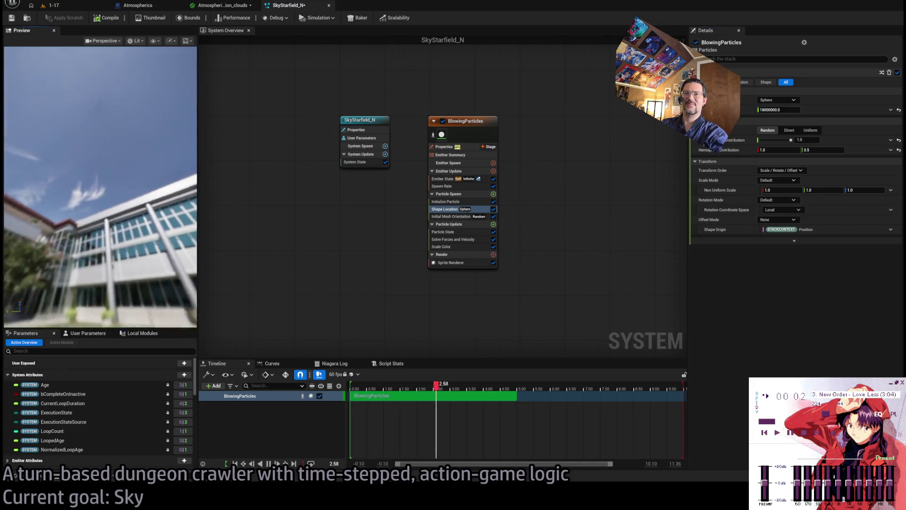
Step: Make the sprite size a random 0.5–1.0 range multiplied by 500000 in Initialize Particle
click(468, 202)
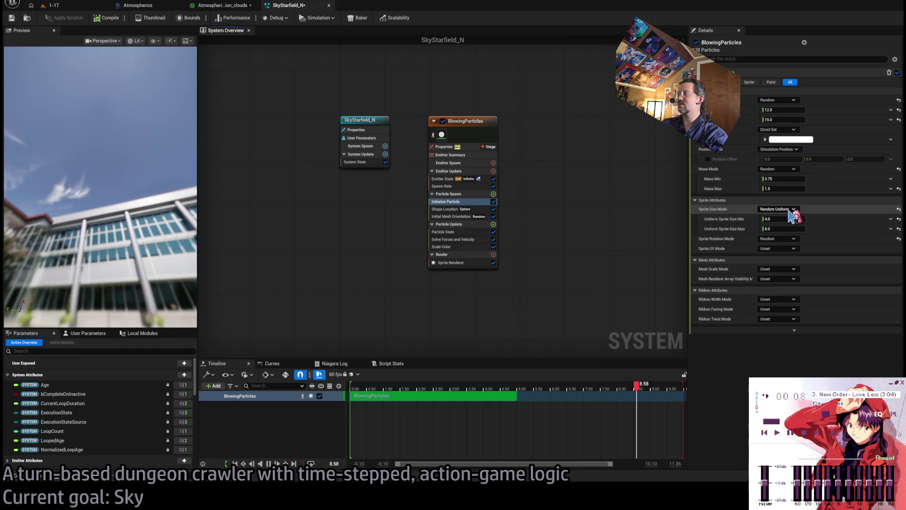
click(822, 219)
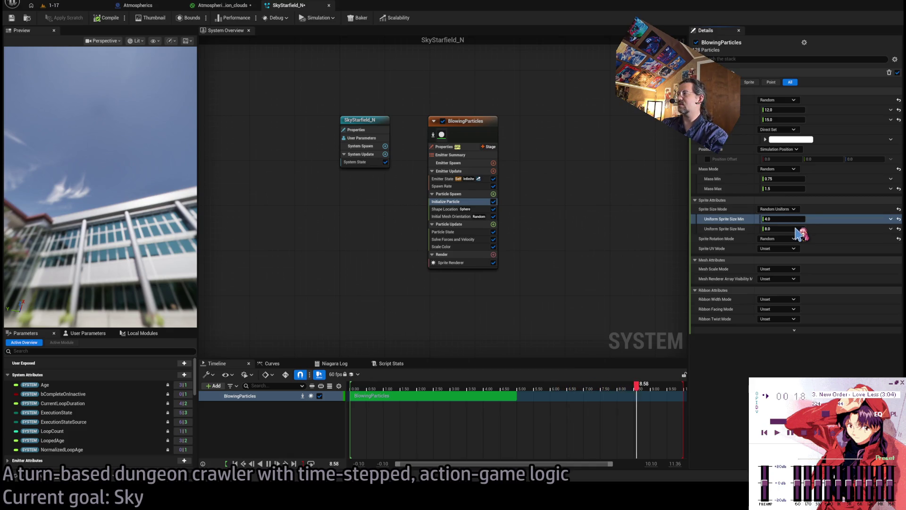
key(ctrl+z)
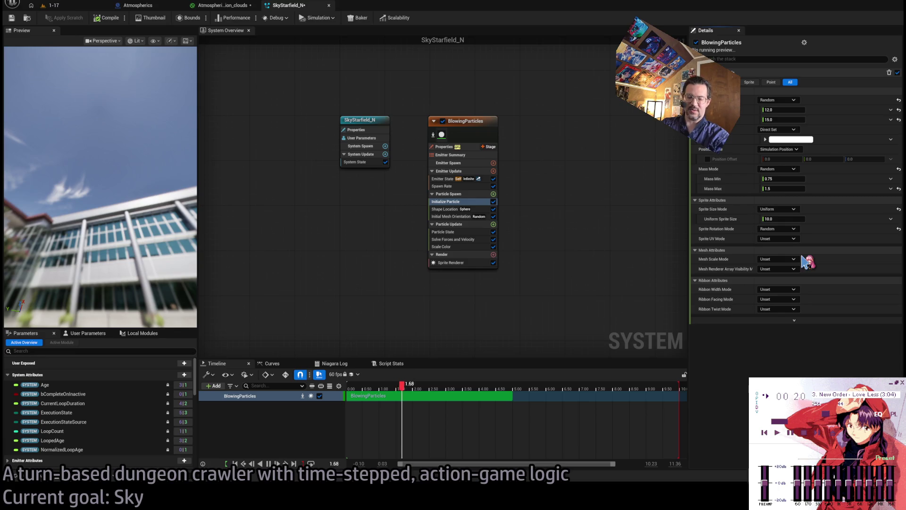
key(ctrl+z)
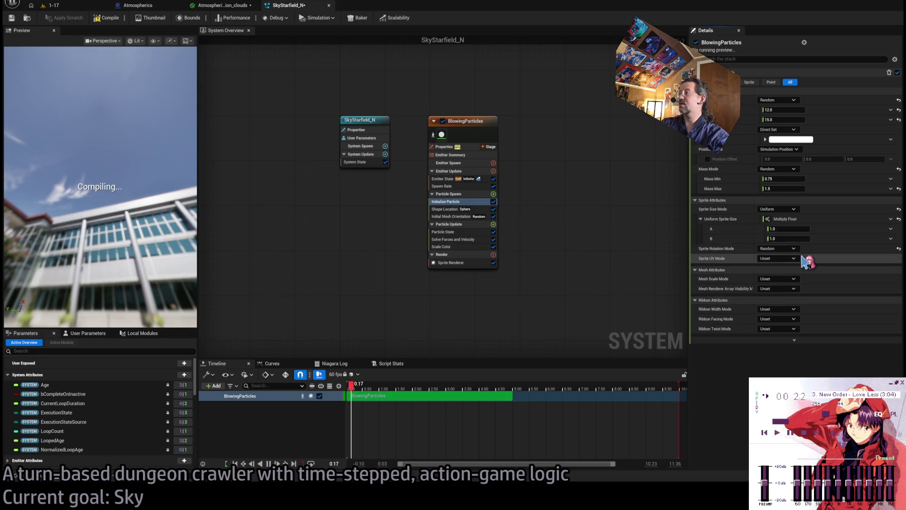
key(ctrl+z)
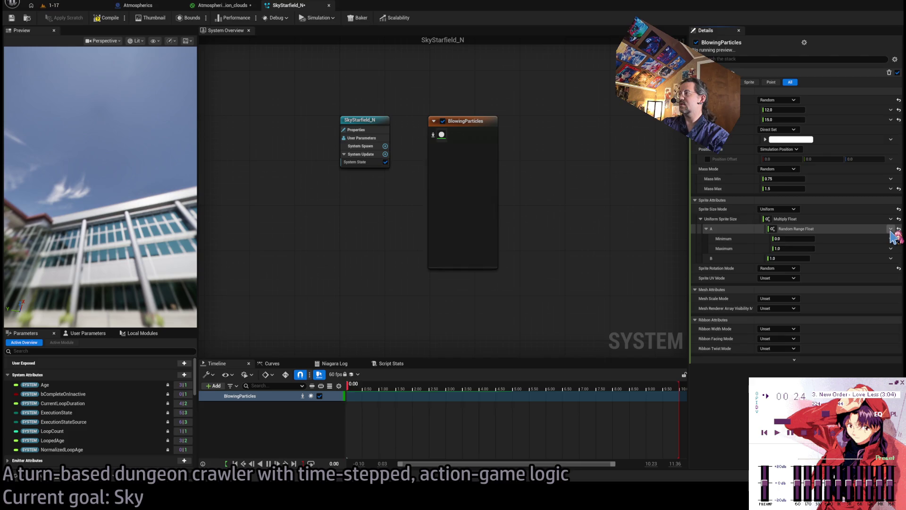
click(795, 238)
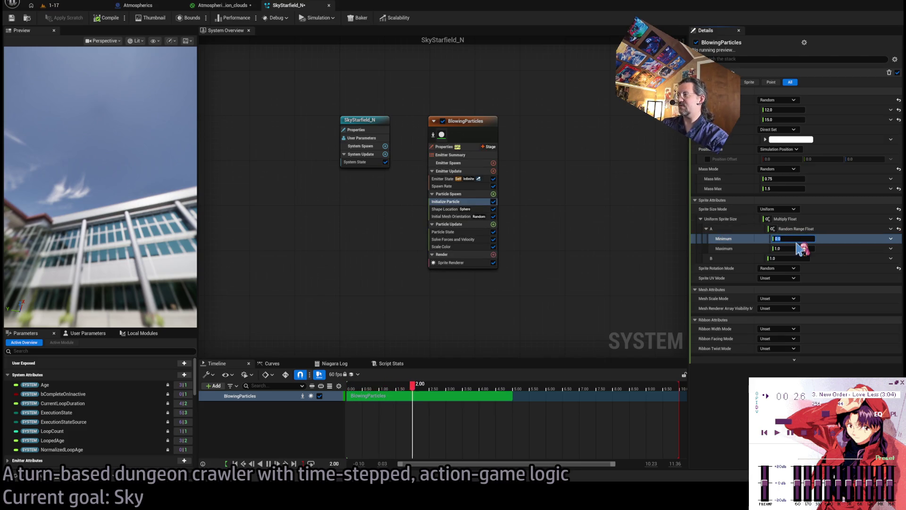
text(0.5)
key(Tab)
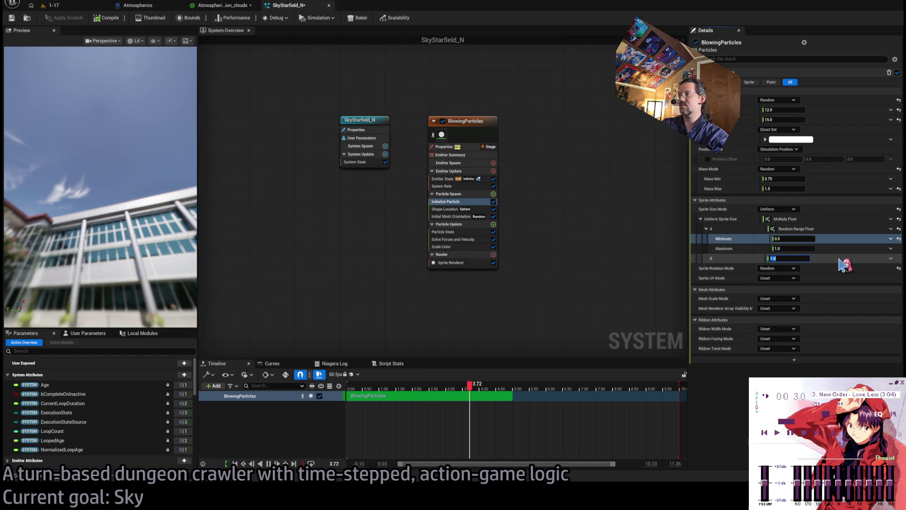
key(Return)
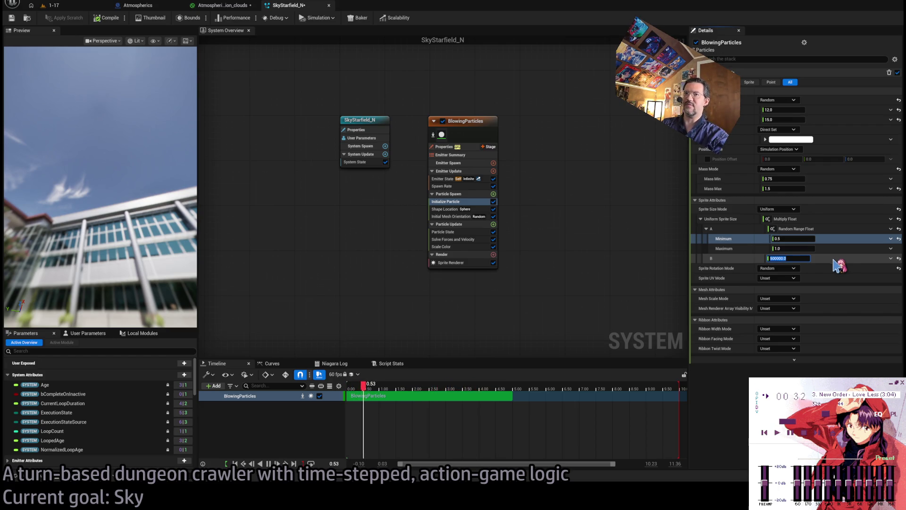
Step: Switch the preview to wireframe, save SkyStarfield_N, and set particle colour to Lerp Linear Colors
mouse_move(110, 223)
mouse_down()
mouse_move(142, 203)
mouse_move(103, 227)
mouse_move(172, 218)
mouse_up()
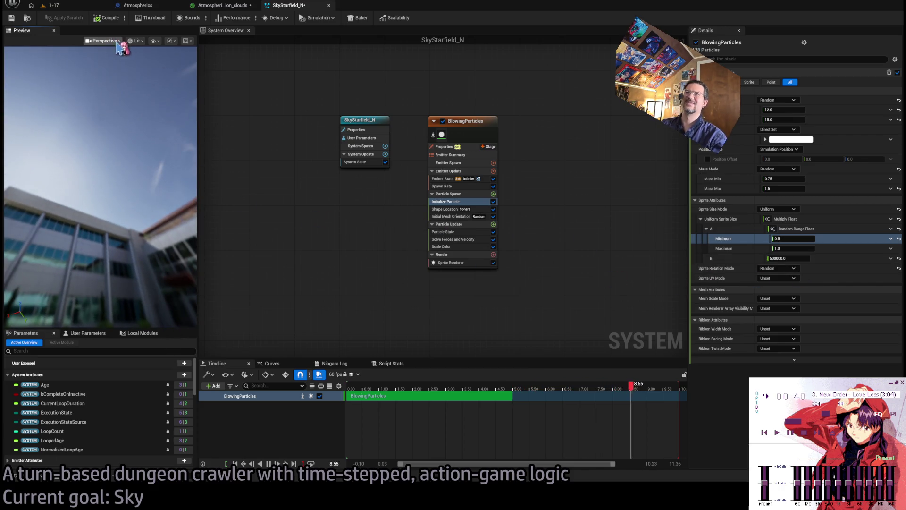
key(alt+2)
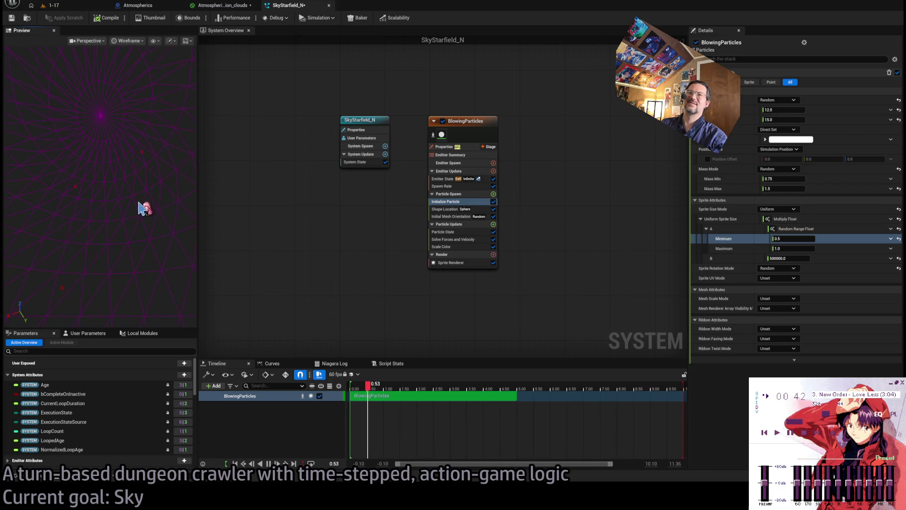
drag(140, 150, 155, 149)
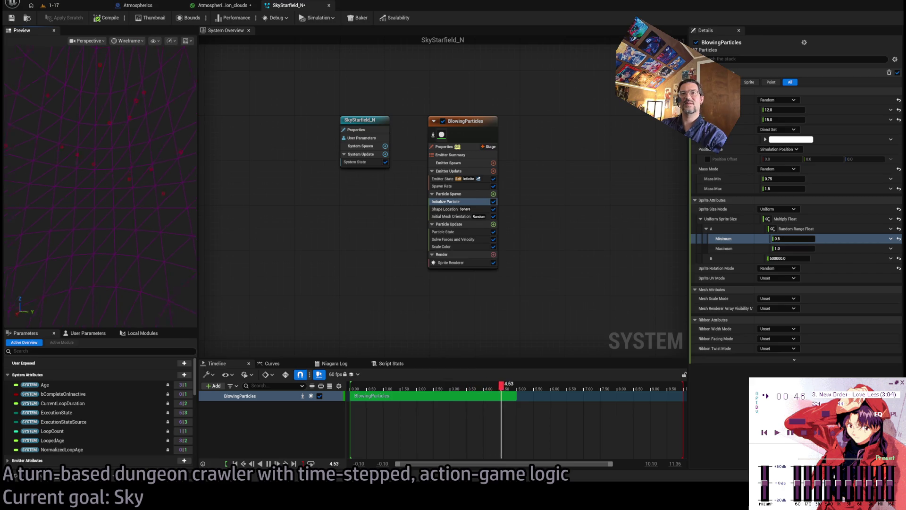
click(11, 18)
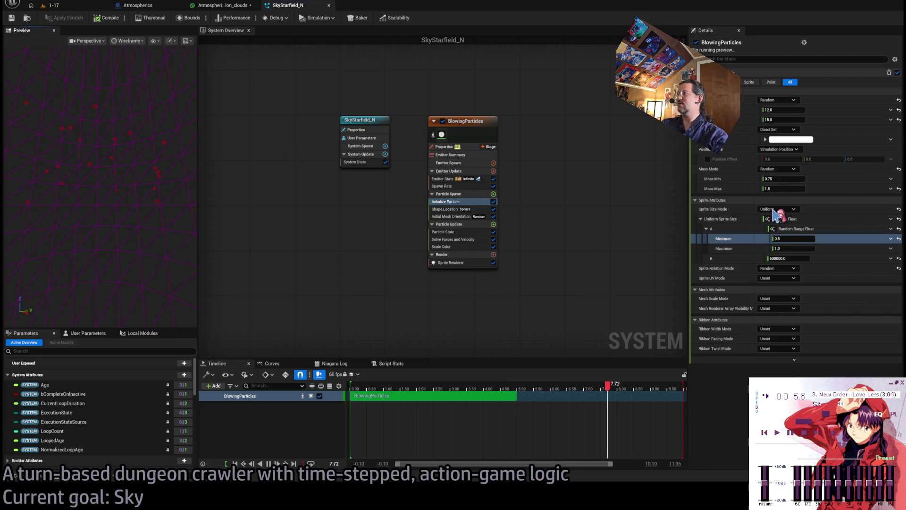
key(ctrl+z)
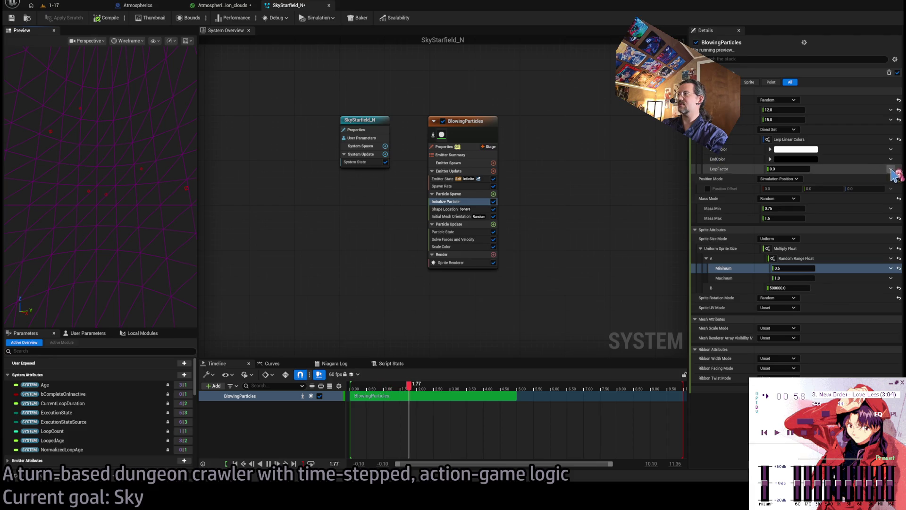
Step: Set LerpFactor to a random 0–1 float and add a Set Parameters module under Particle Spawn
click(891, 169)
click(744, 175)
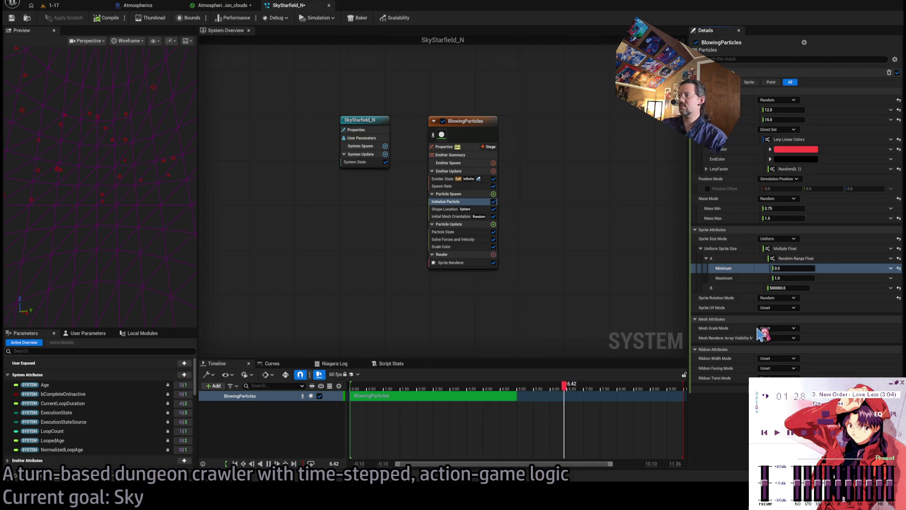
click(483, 194)
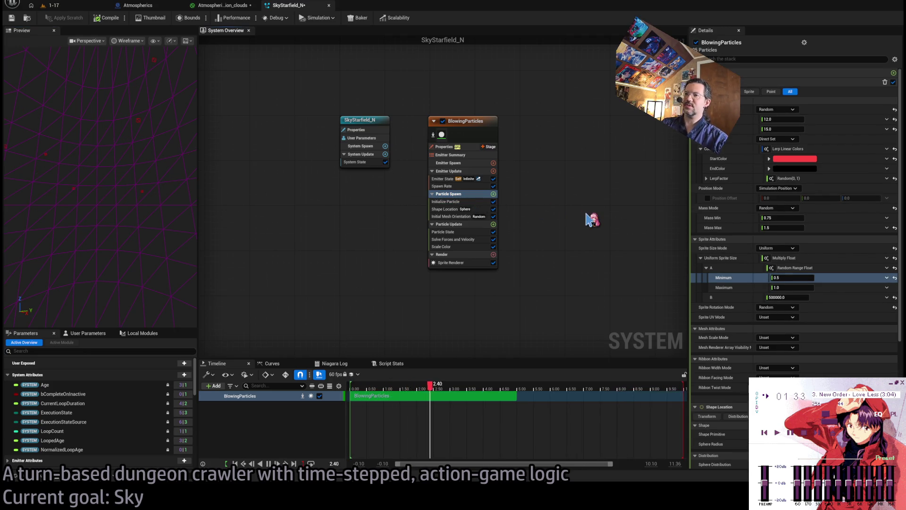
key(ctrl+v)
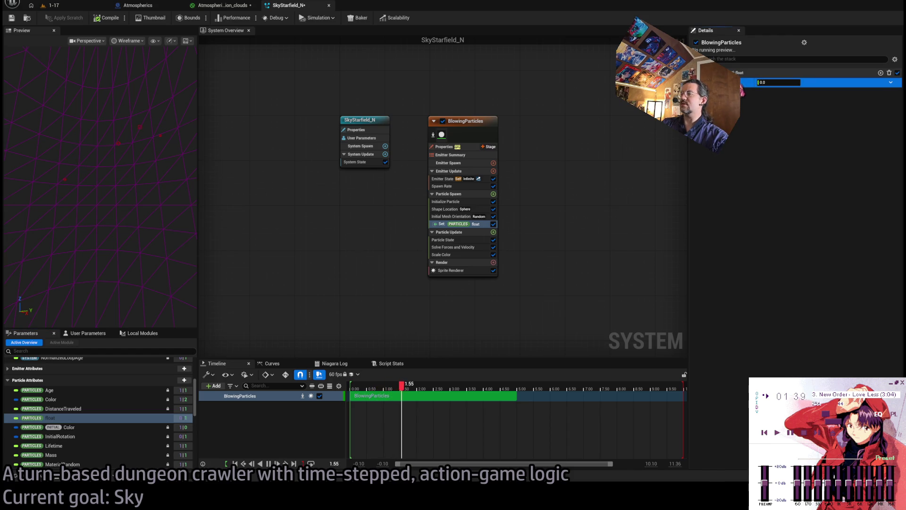
Step: Rename the new spawn float to ColorLerp and give it a Random Range Float of 0–1
click(798, 150)
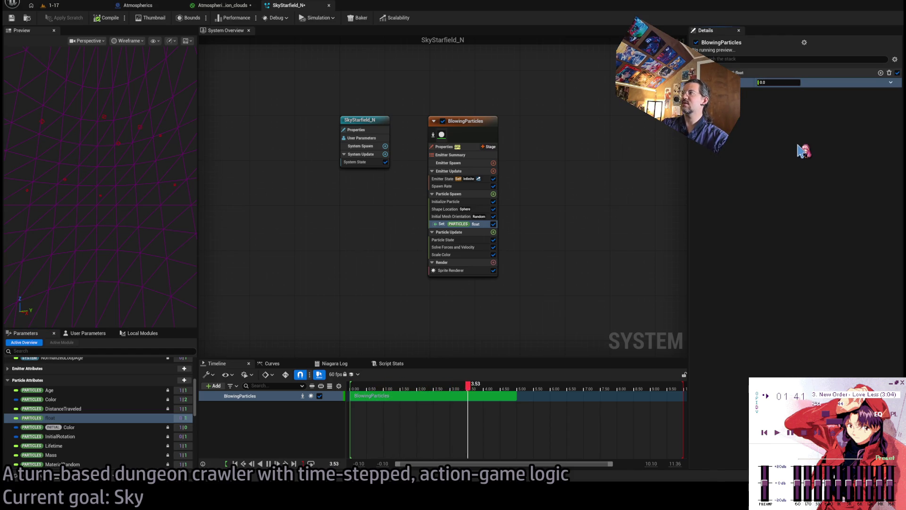
text(ColorLerp)
key(Return)
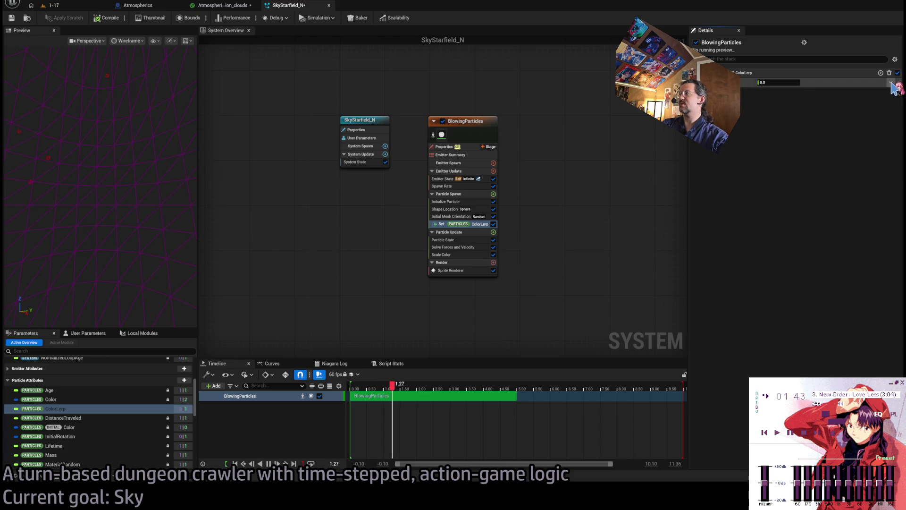
click(893, 86)
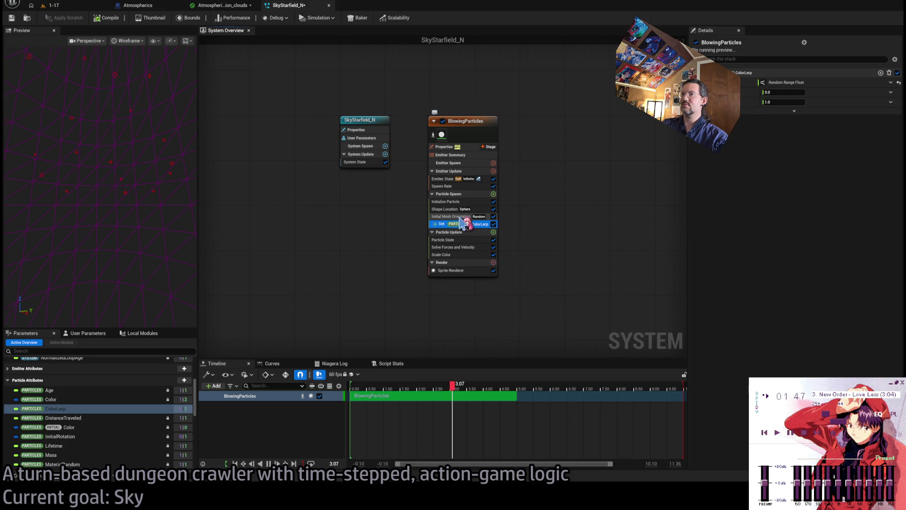
Step: Bring up the Initialize Particle settings in the emitter stack
click(448, 209)
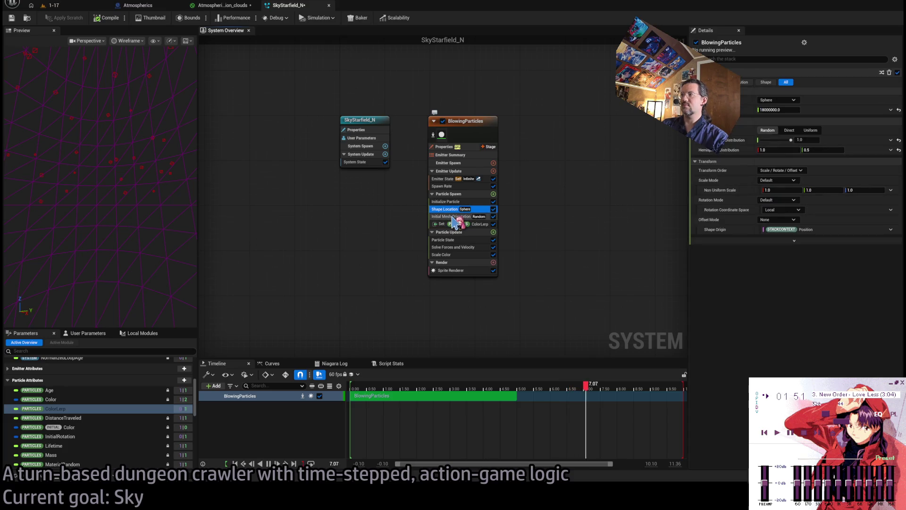
click(452, 216)
click(448, 209)
click(446, 201)
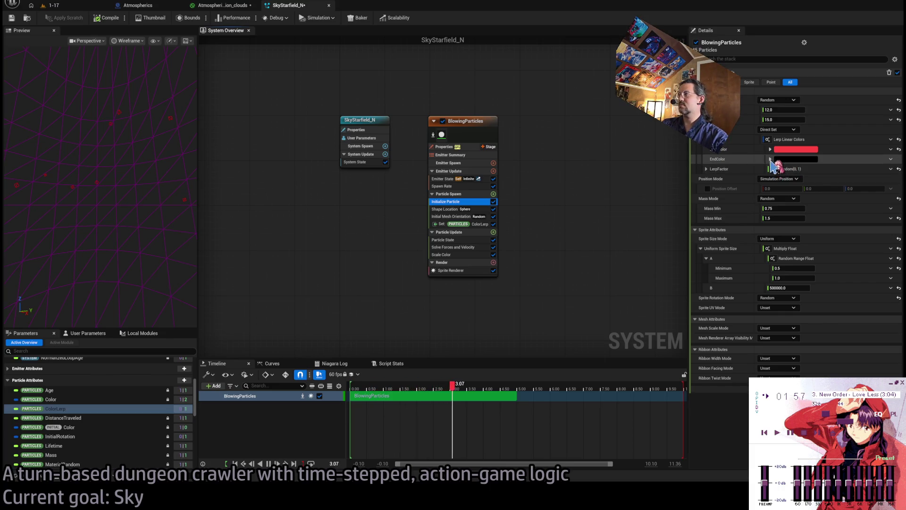
Step: Set Initialize Particle's colour to Color from Curve, sampled at a random 0–1 CurveIndex
click(893, 147)
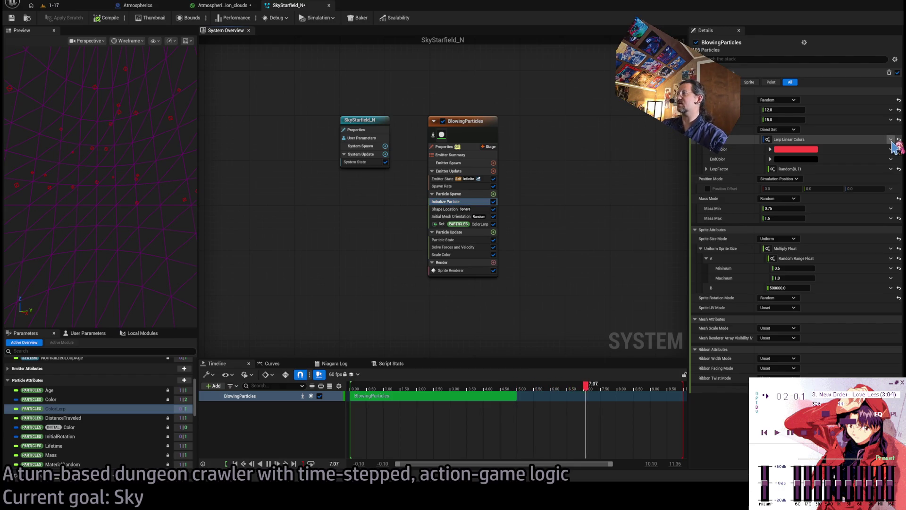
click(894, 147)
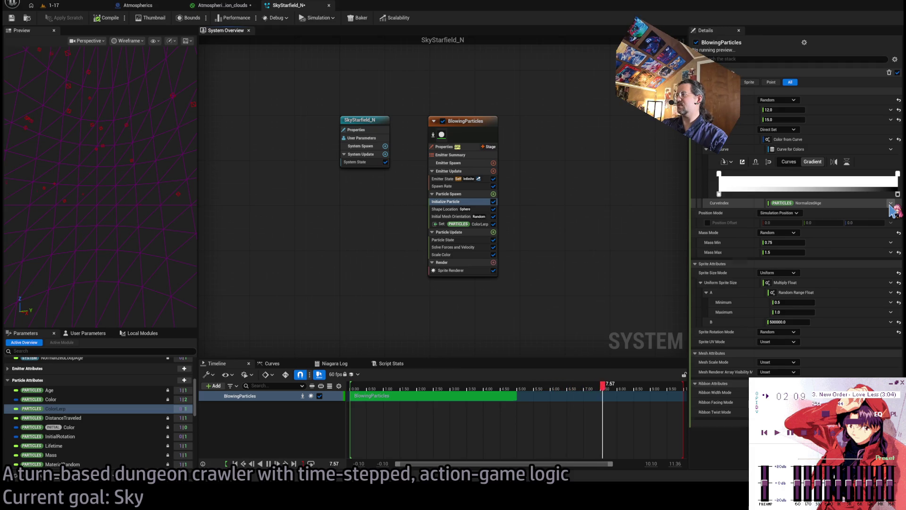
click(891, 204)
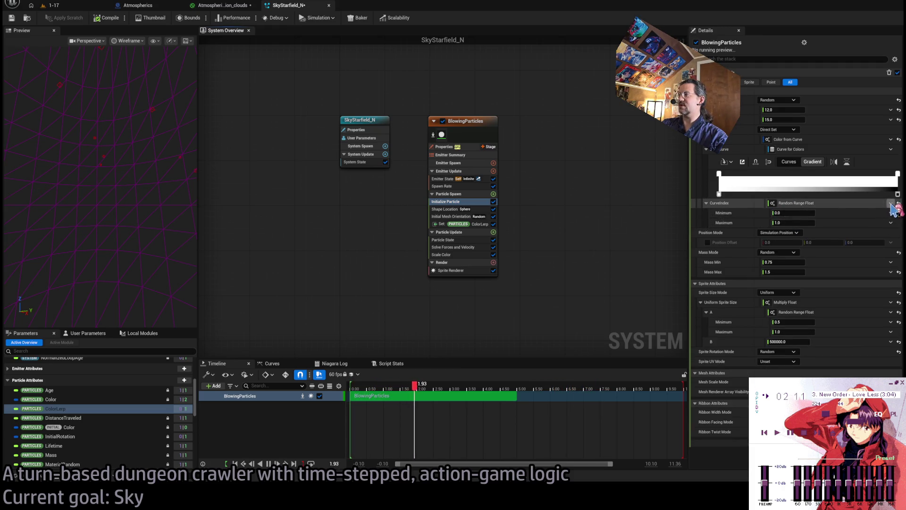
click(706, 203)
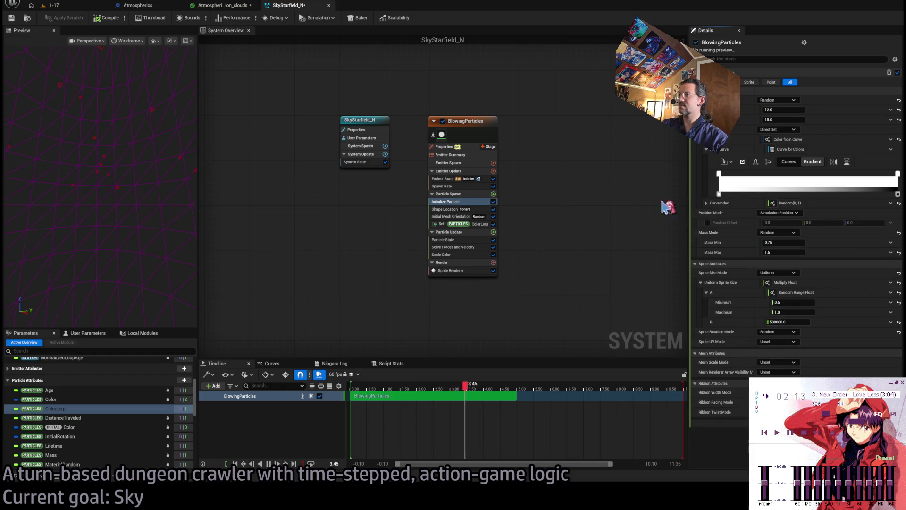
Step: Delete the Set ColorLerp module from the emitter stack
click(475, 186)
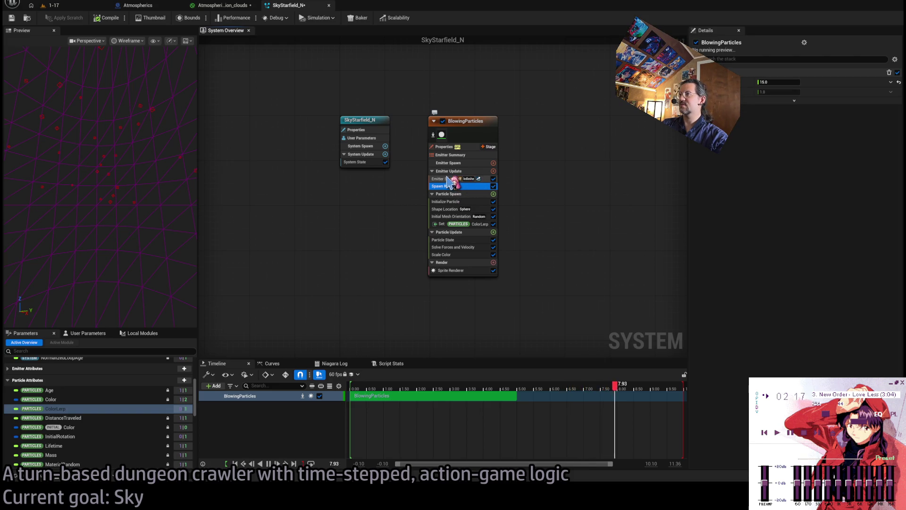
click(460, 209)
click(482, 224)
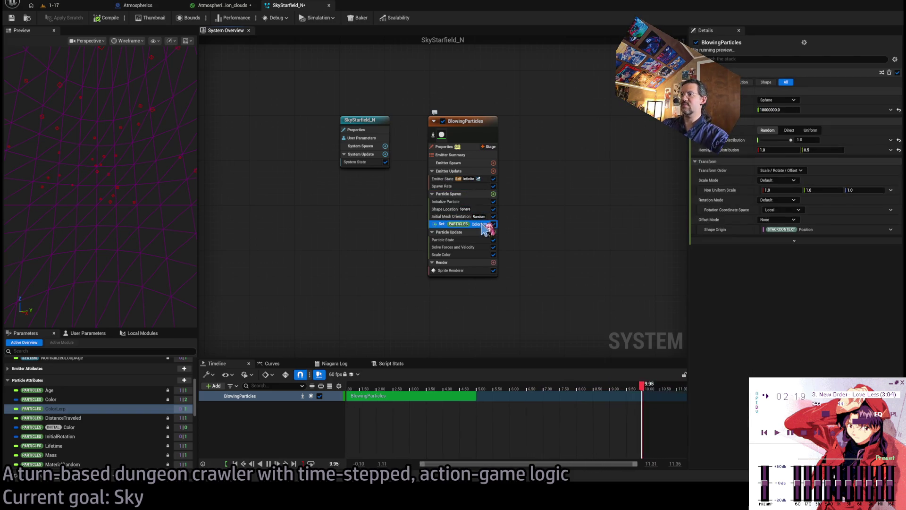
key(Delete)
Step: Add a new colour stop to the Initialize Particle colour gradient
click(479, 201)
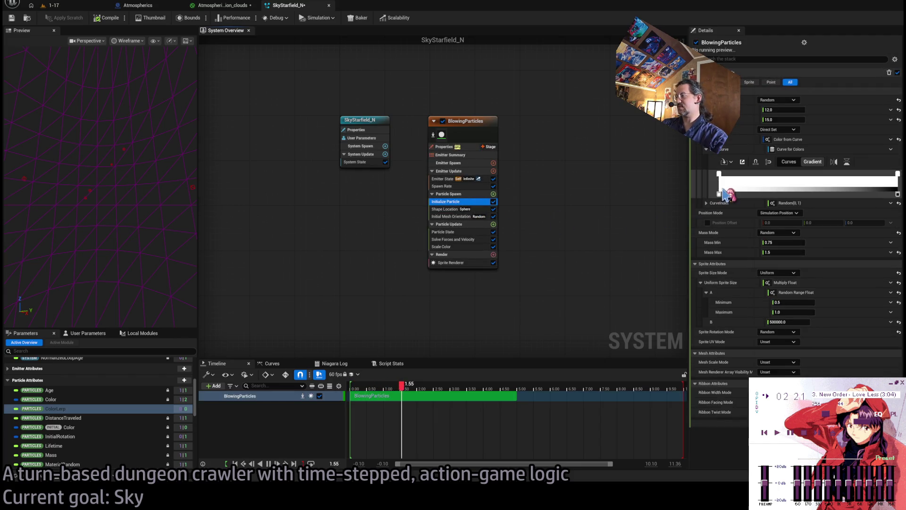
click(720, 194)
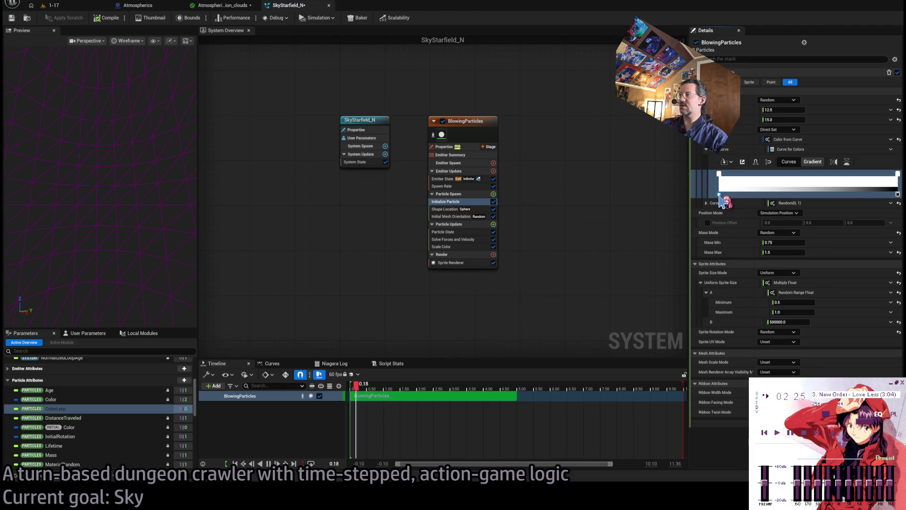
double_click(790, 194)
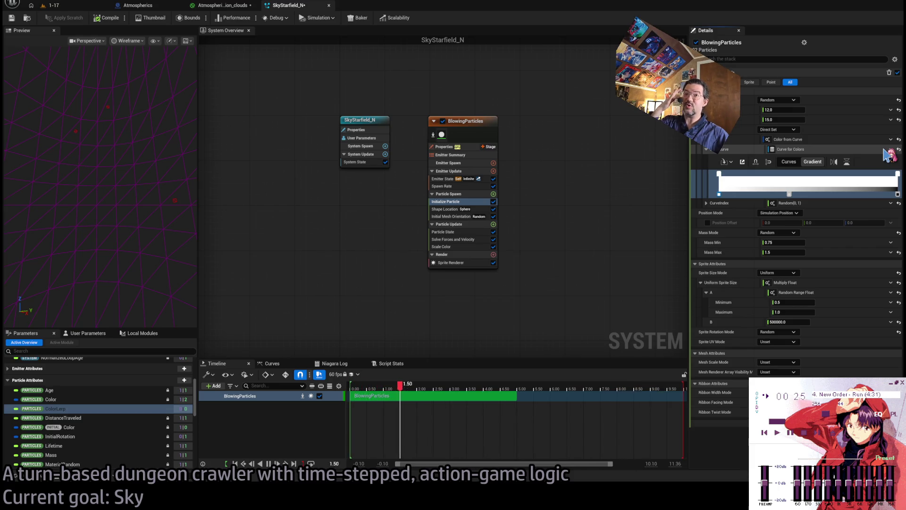
Step: Drag the gradient's middle stop left so the colour darkens earlier
drag(829, 181, 788, 196)
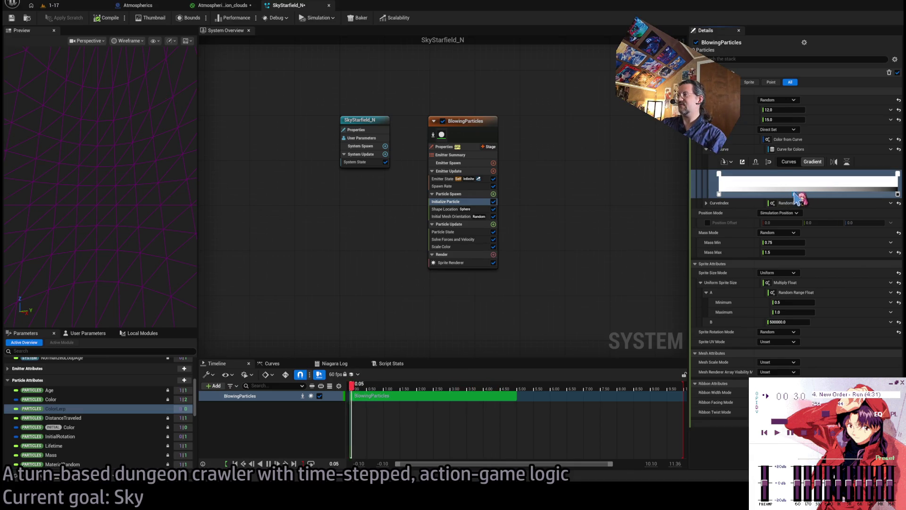
drag(796, 197, 764, 197)
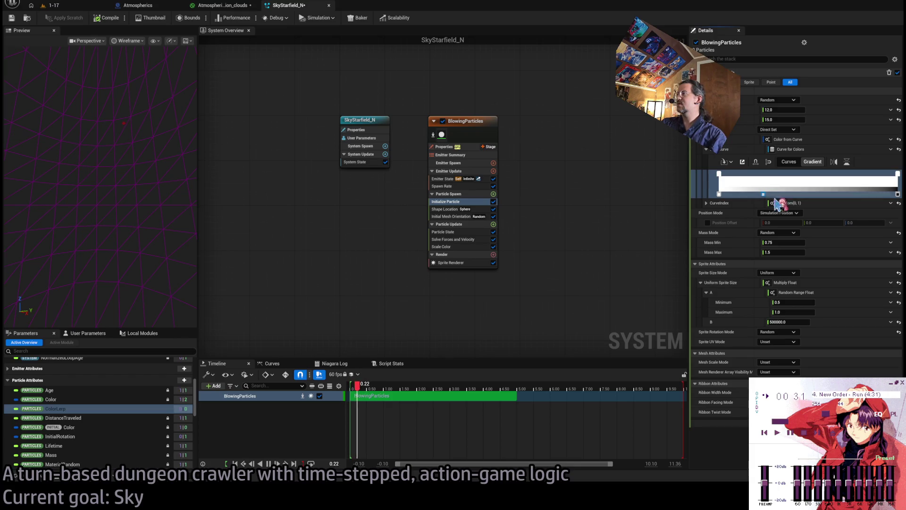
click(719, 194)
click(719, 196)
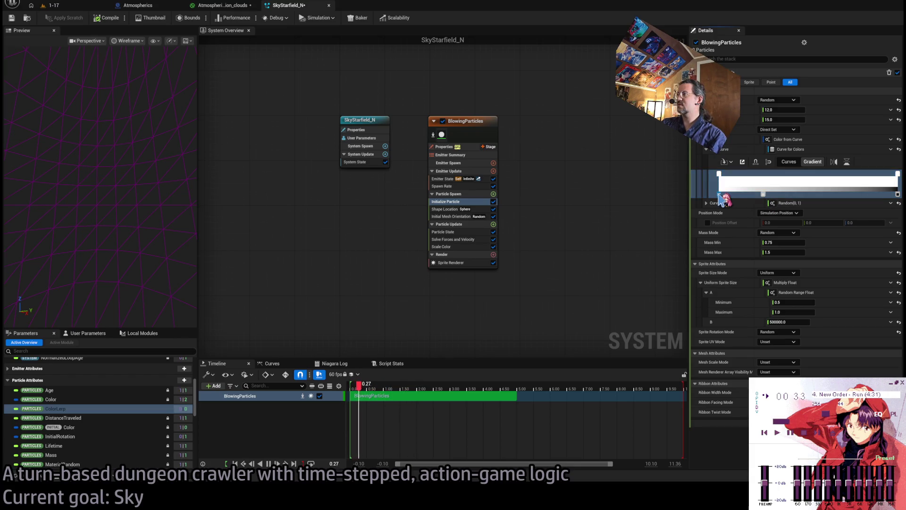
click(720, 195)
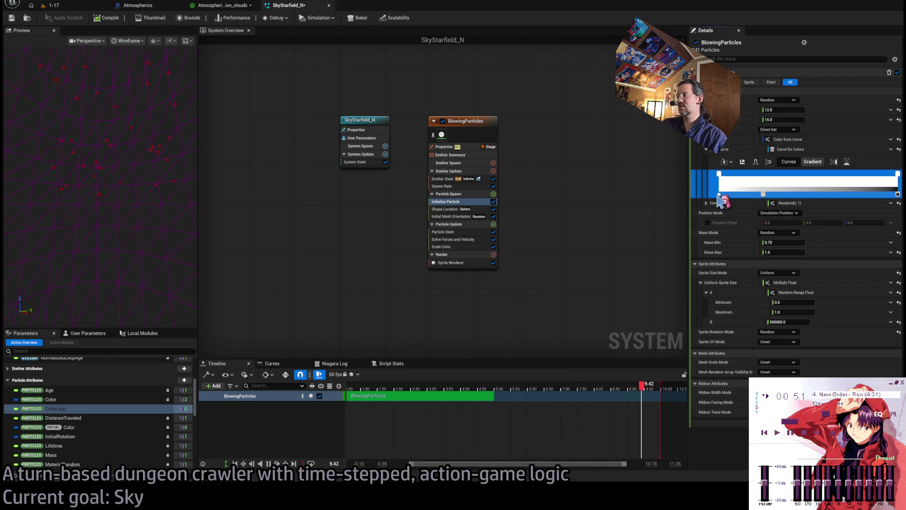
Step: Adjust the gradient's end stops and delete the middle stop, leaving a red-to-white fade
click(719, 195)
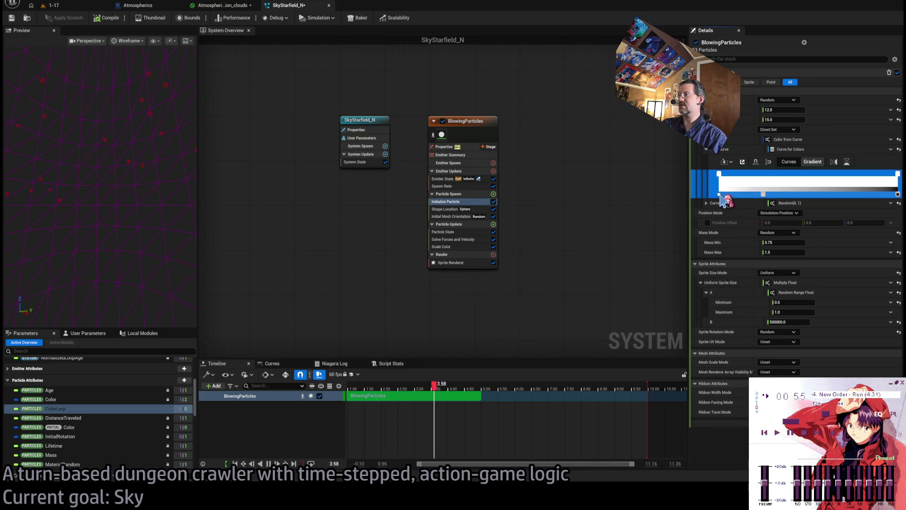
click(719, 194)
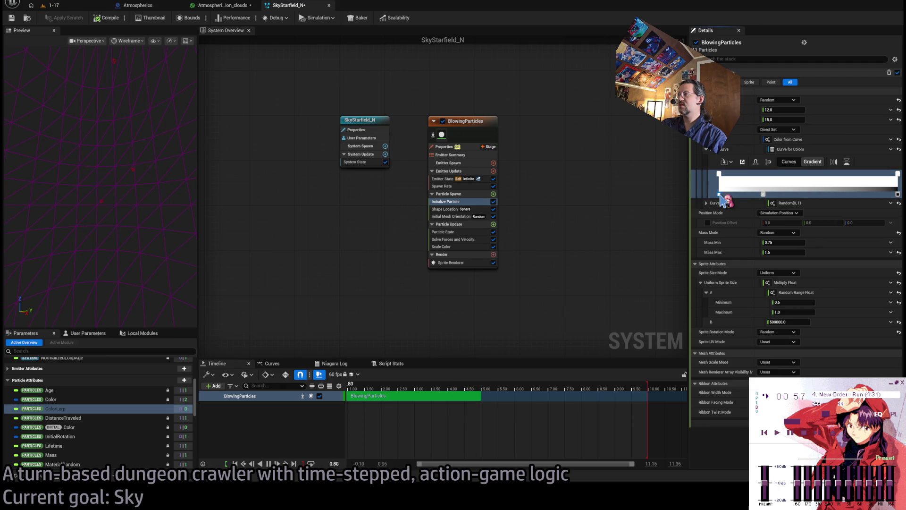
click(719, 174)
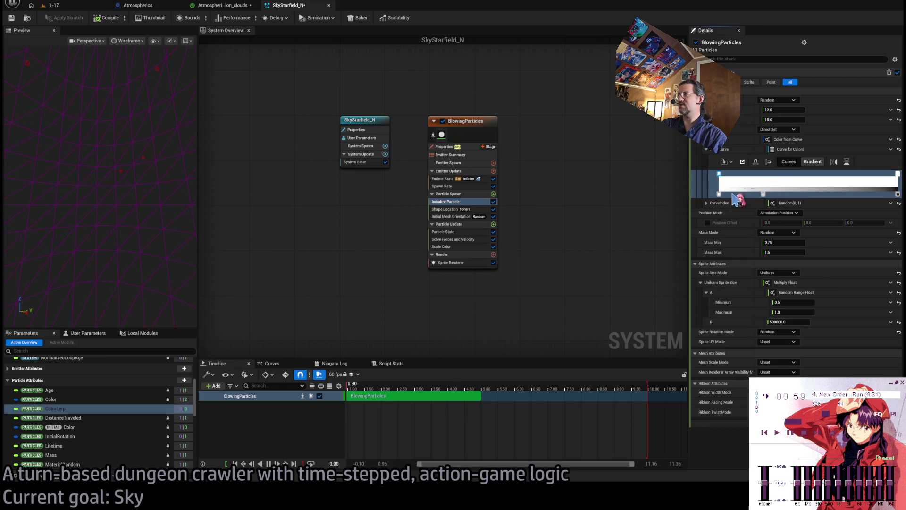
drag(763, 194, 767, 194)
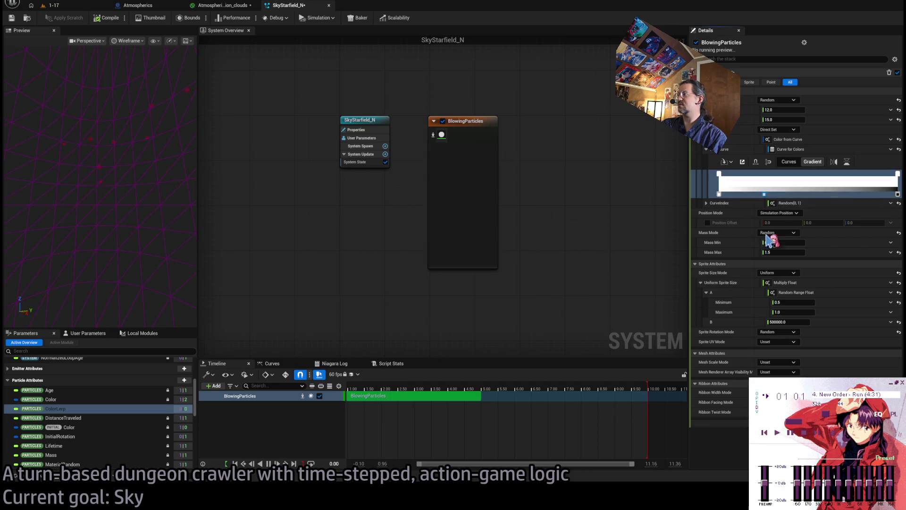
click(898, 194)
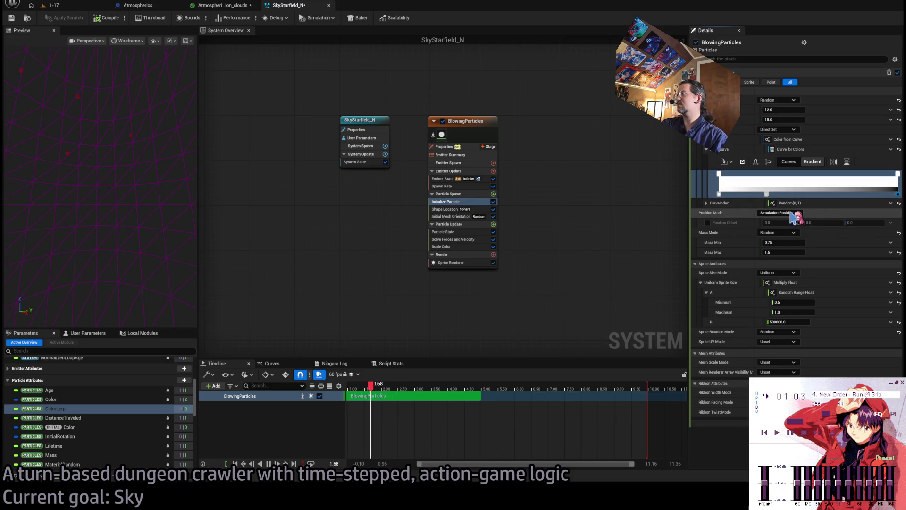
drag(767, 194, 762, 194)
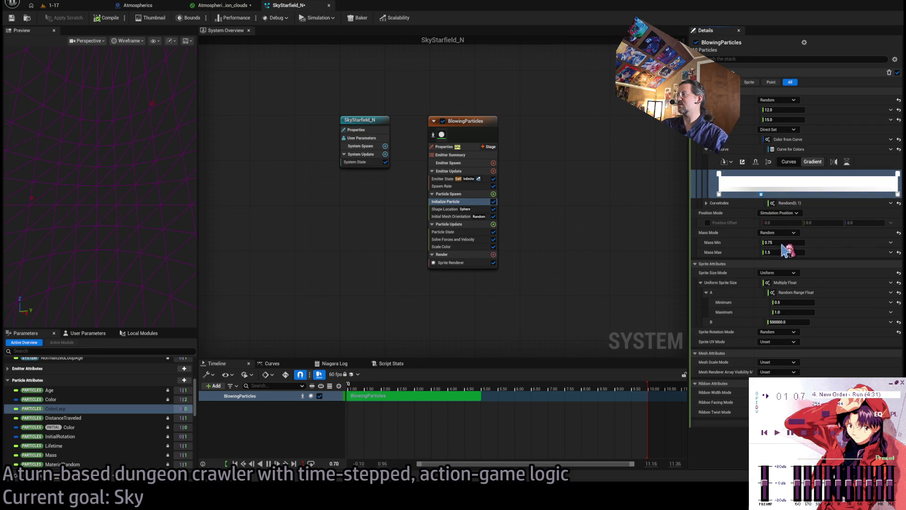
key(Delete)
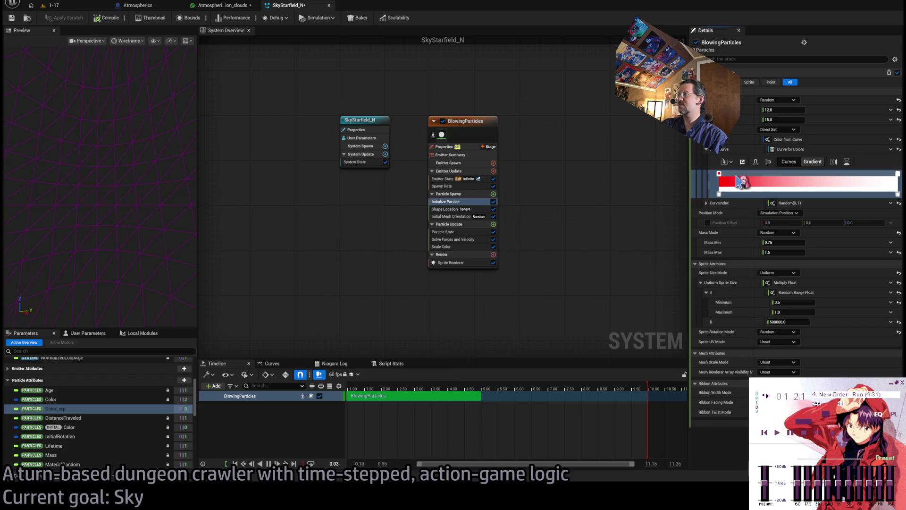
Step: Add white colour stops just after the gradient's red start
click(761, 186)
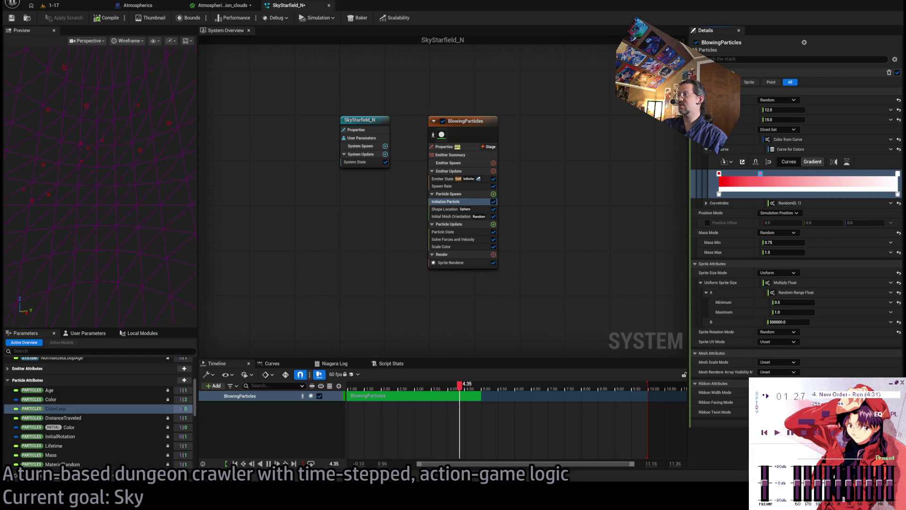
key(ctrl+z)
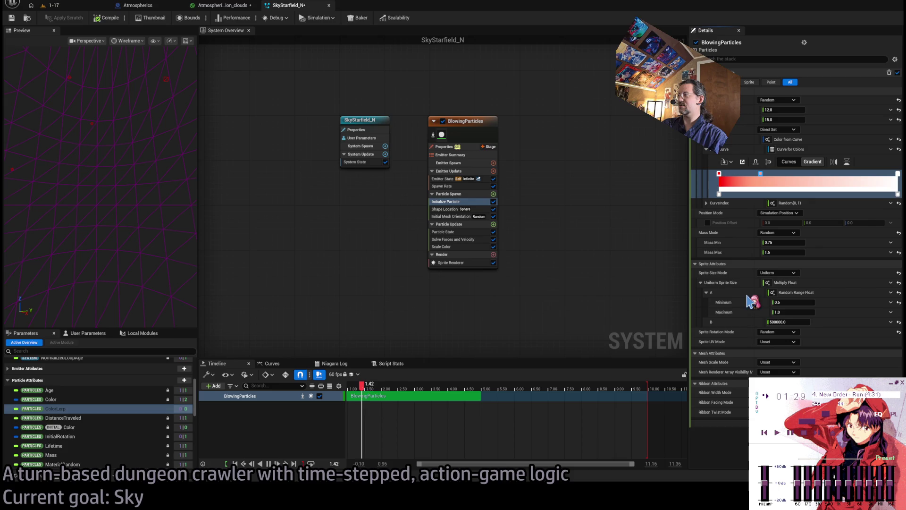
key(ctrl+z)
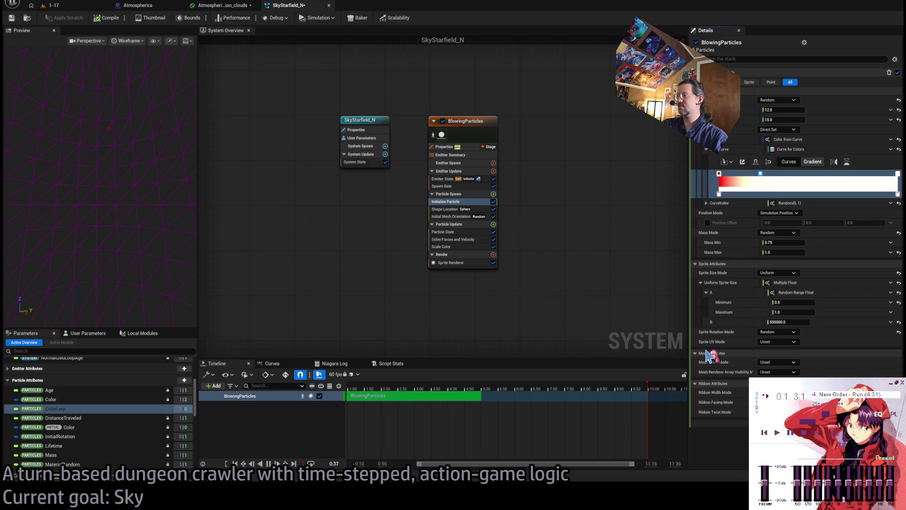
click(782, 175)
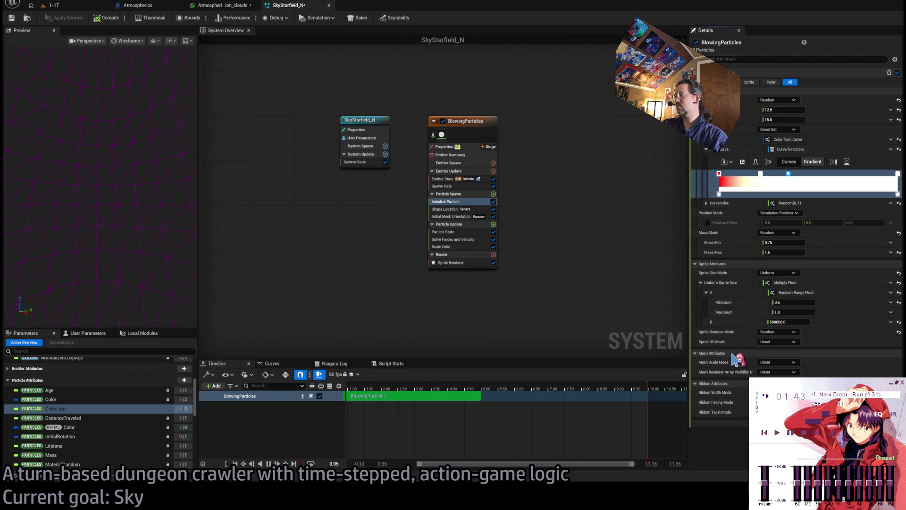
click(760, 173)
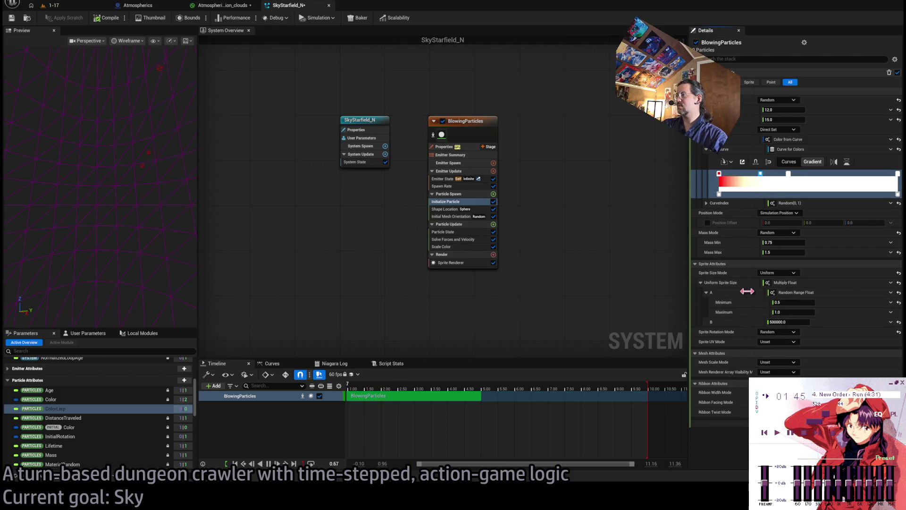
Step: Add more stops near the gradient's end and slide them into position
click(813, 174)
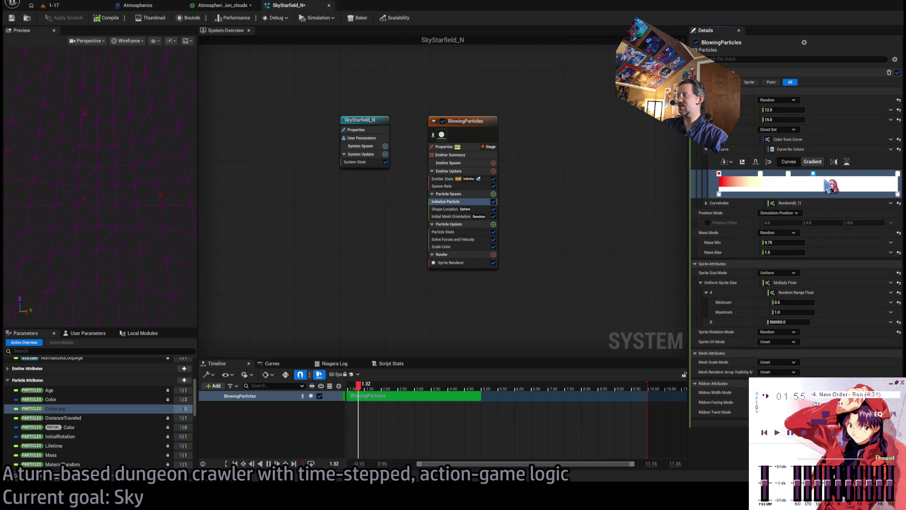
click(839, 184)
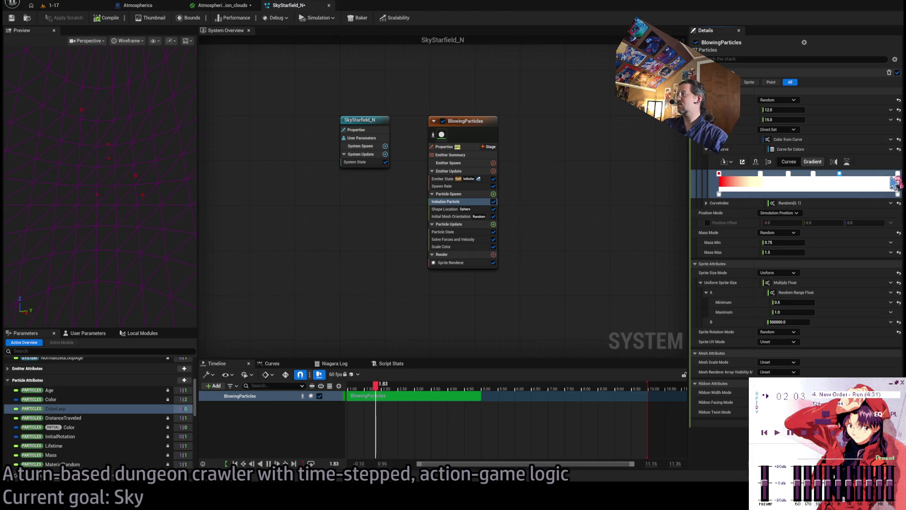
drag(841, 176, 854, 175)
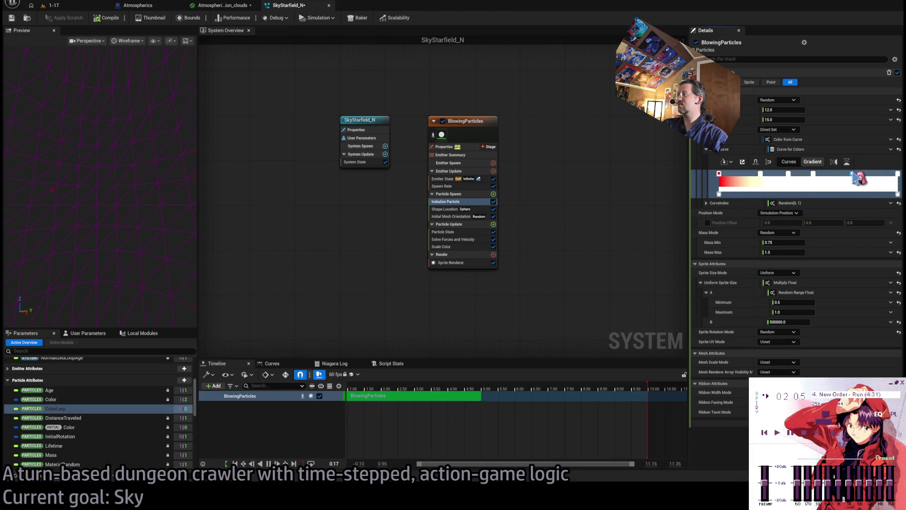
drag(762, 179, 755, 178)
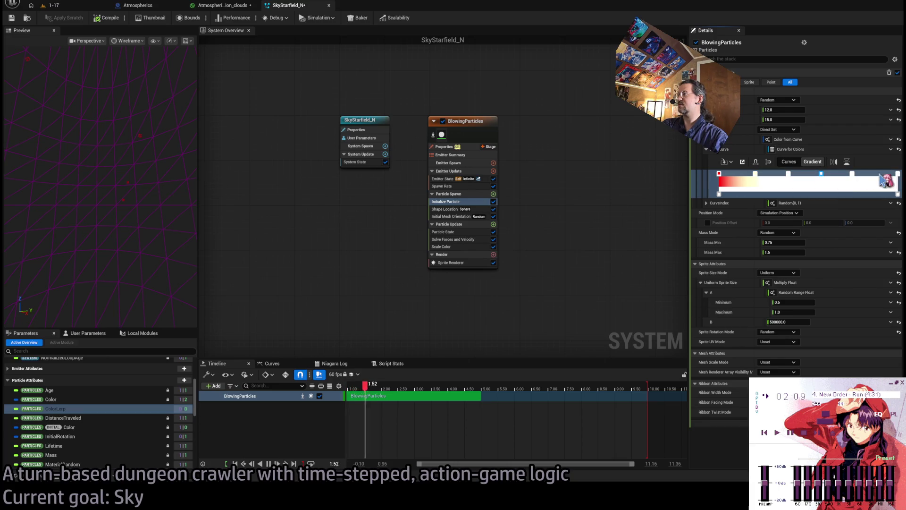
drag(853, 177, 865, 181)
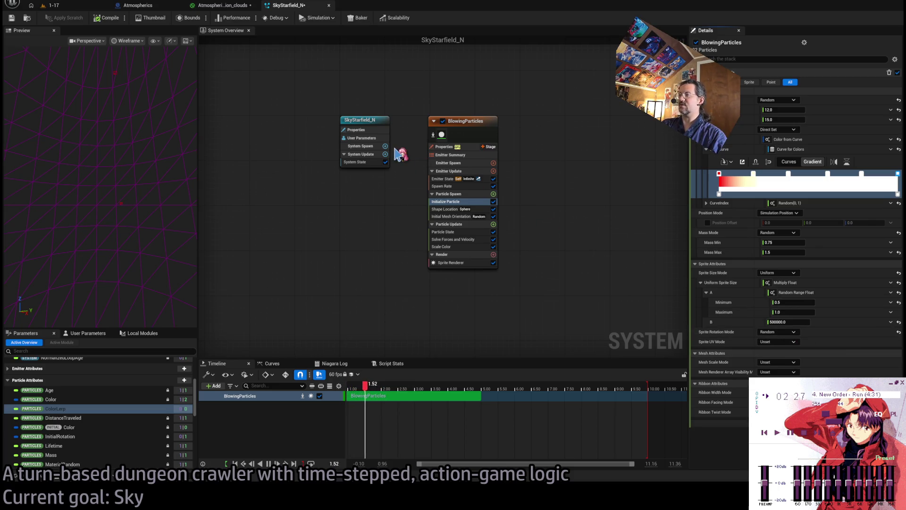
Step: Recompile SkyStarfield_N, glance at the clouds material, then show BlowingParticles' Spawn Rate settings
click(121, 18)
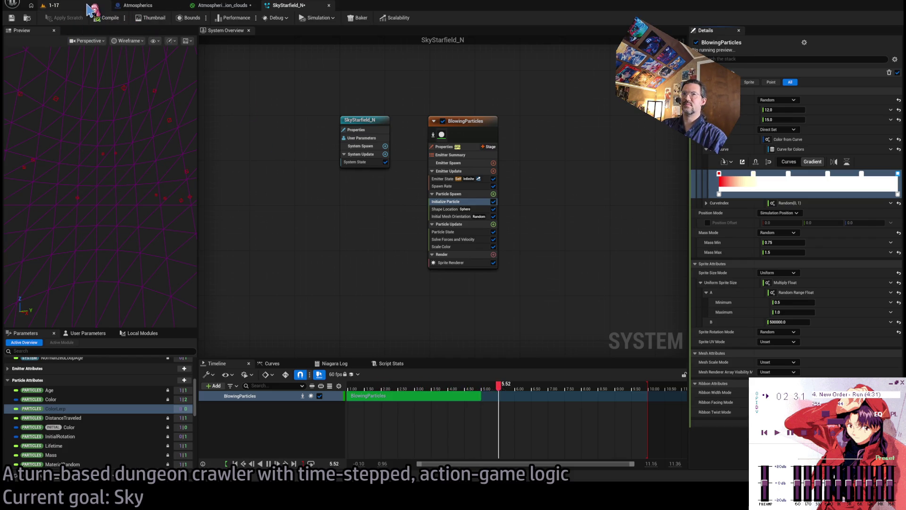
click(221, 6)
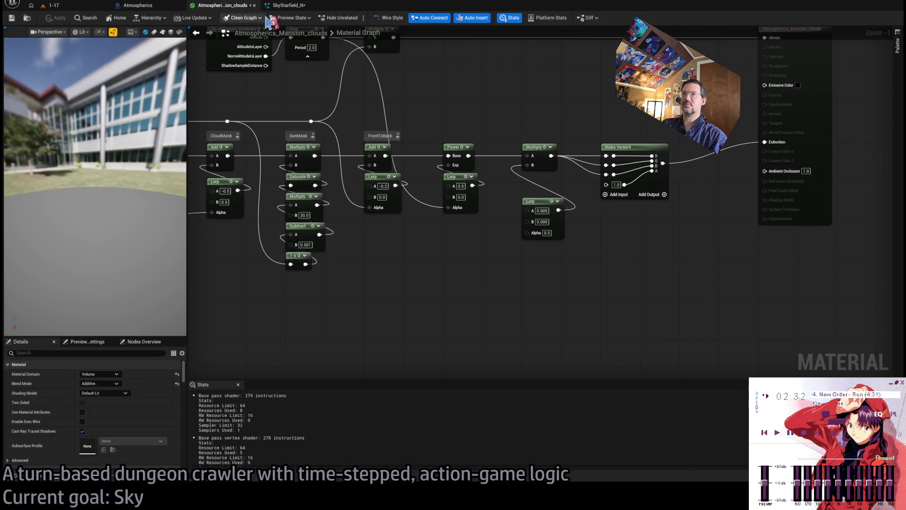
click(289, 7)
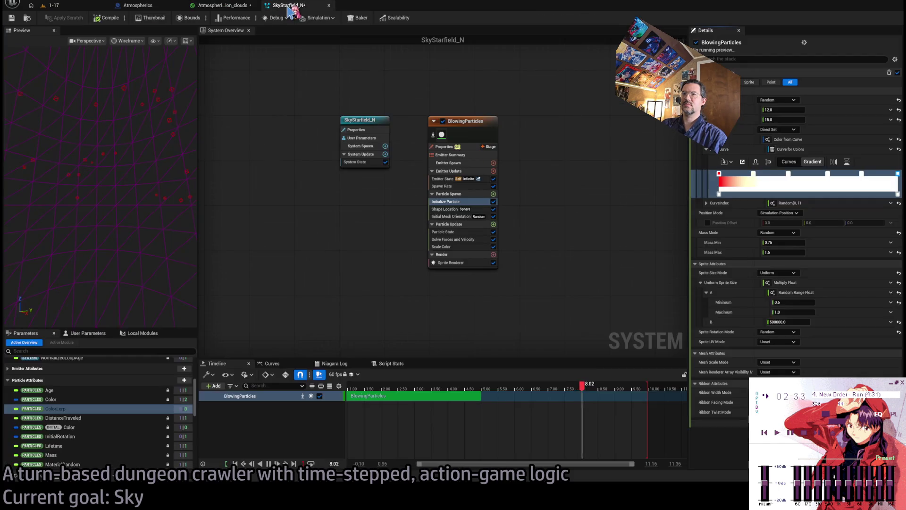
click(443, 186)
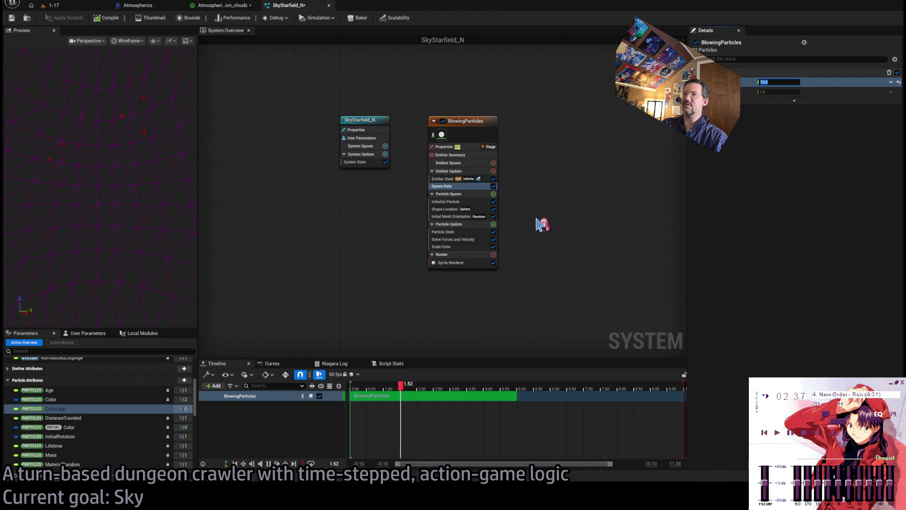
Step: Set Initialize Particle's random range minimum to 20 and maximum to 40, then recompile
click(468, 201)
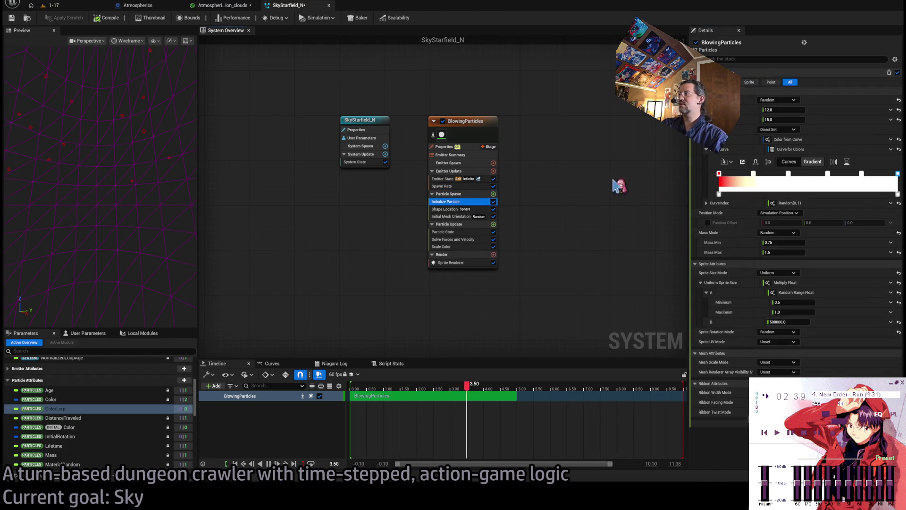
click(785, 109)
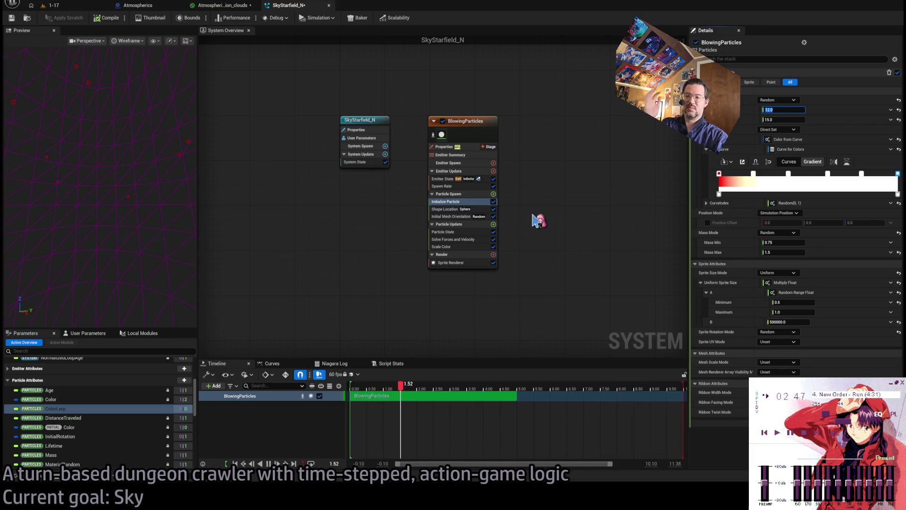
text(30)
key(Tab)
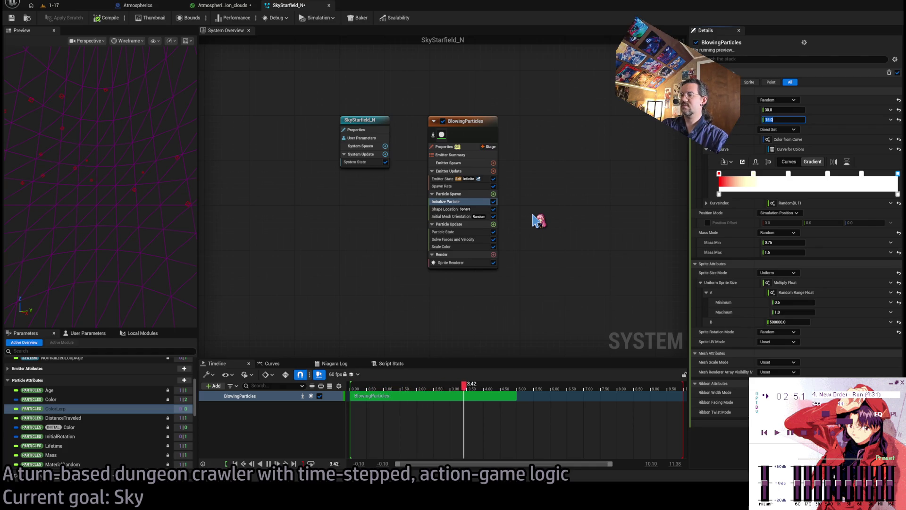
drag(786, 110, 775, 109)
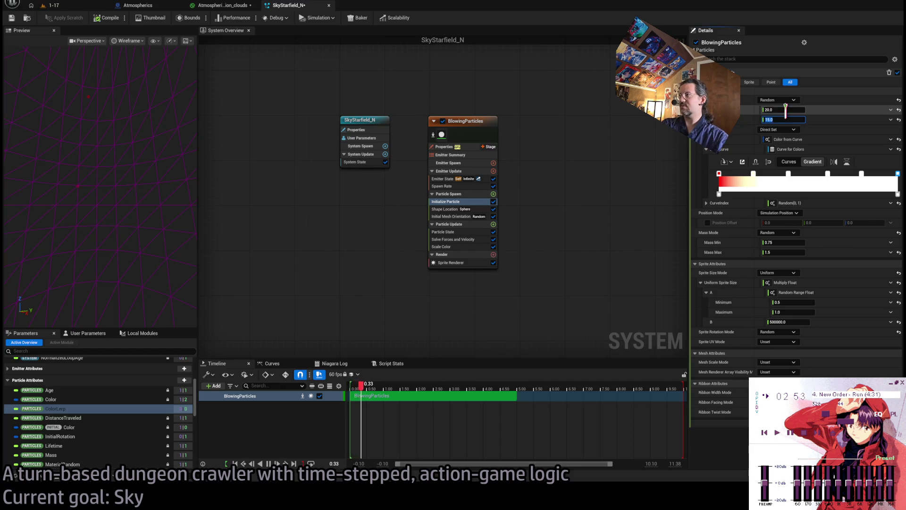
text(40)
click(109, 17)
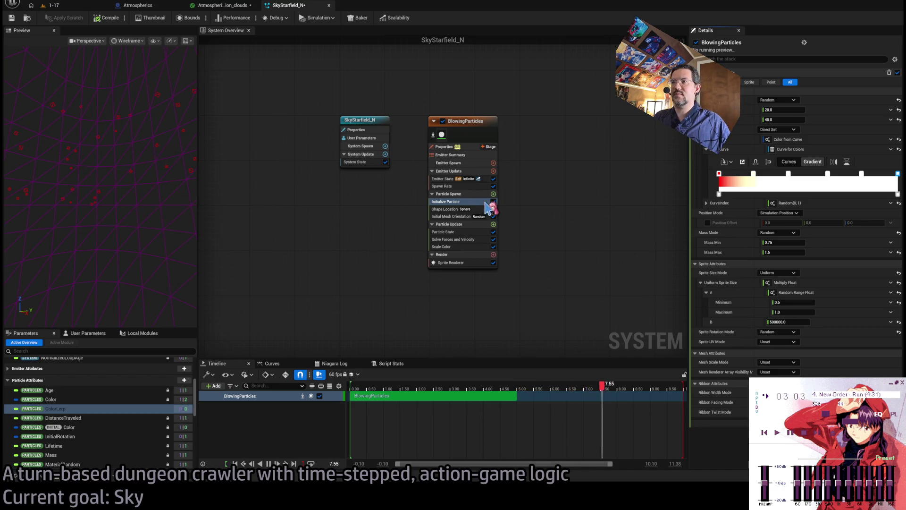
drag(160, 173, 128, 168)
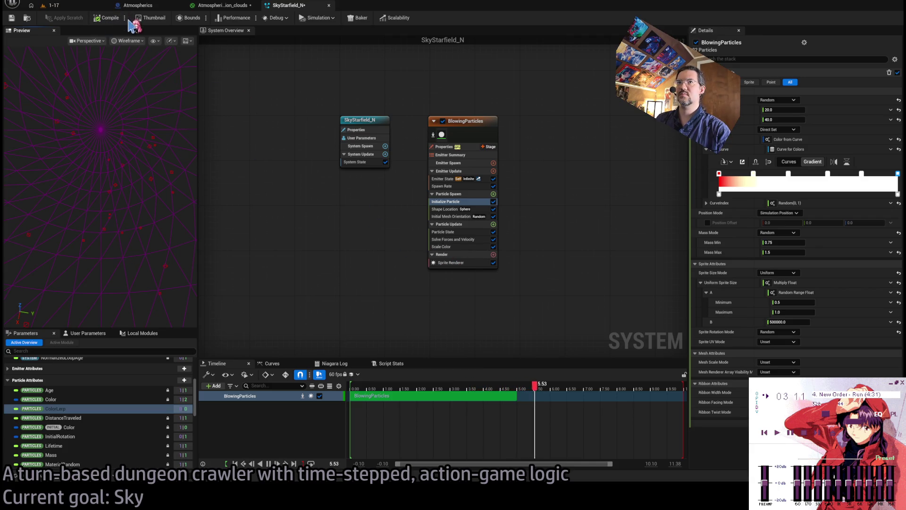
Step: Delete the Initial Mesh Orientation module, recompile SkyStarfield_N, and switch to the Atmospherics blueprint
click(453, 216)
key(Delete)
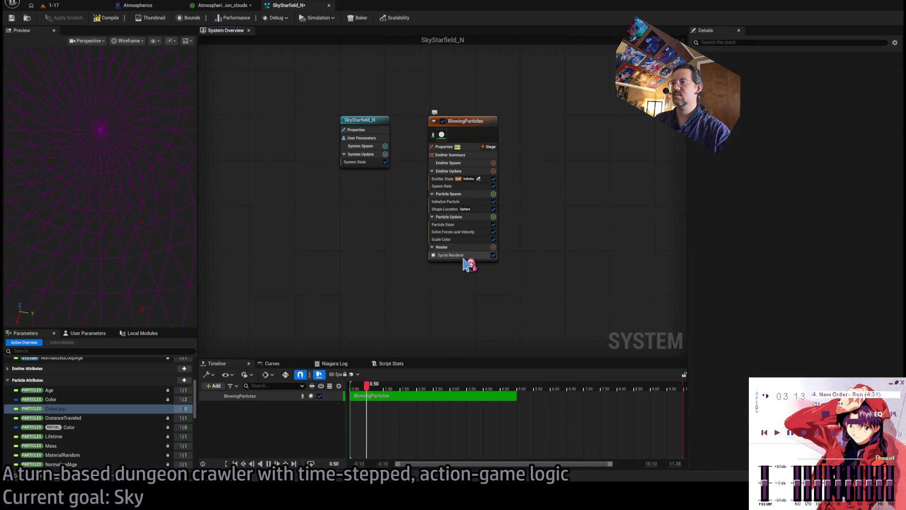
click(465, 255)
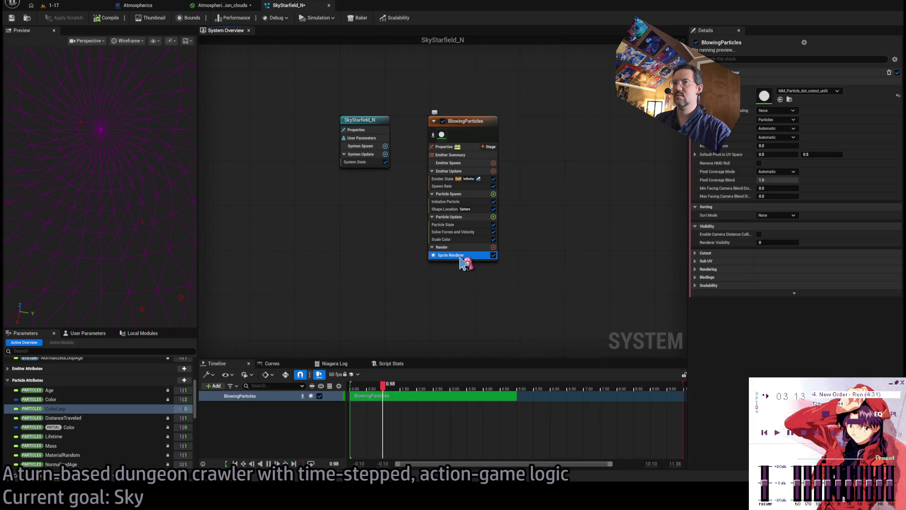
click(113, 18)
click(149, 8)
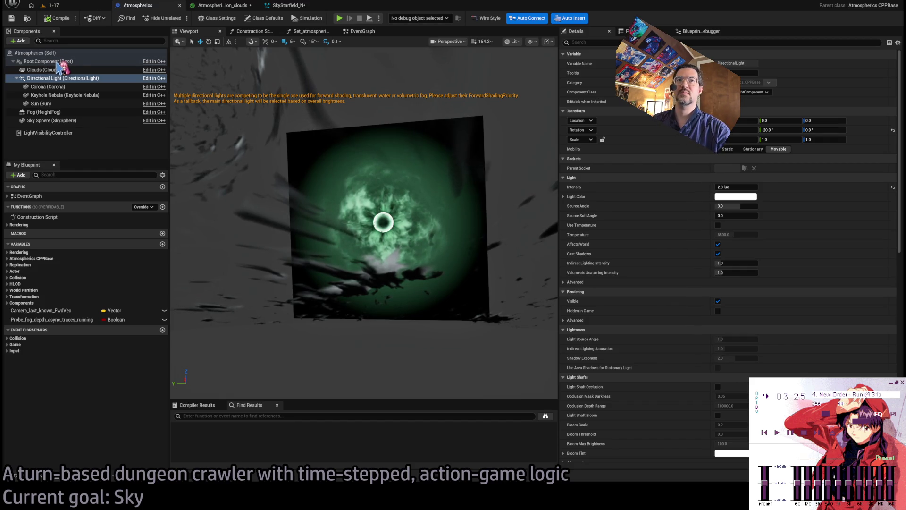
Step: Paste SkyStarfield_N as a component under Atmospherics' Root Component, then return to the 1-17 level
key(ctrl+v)
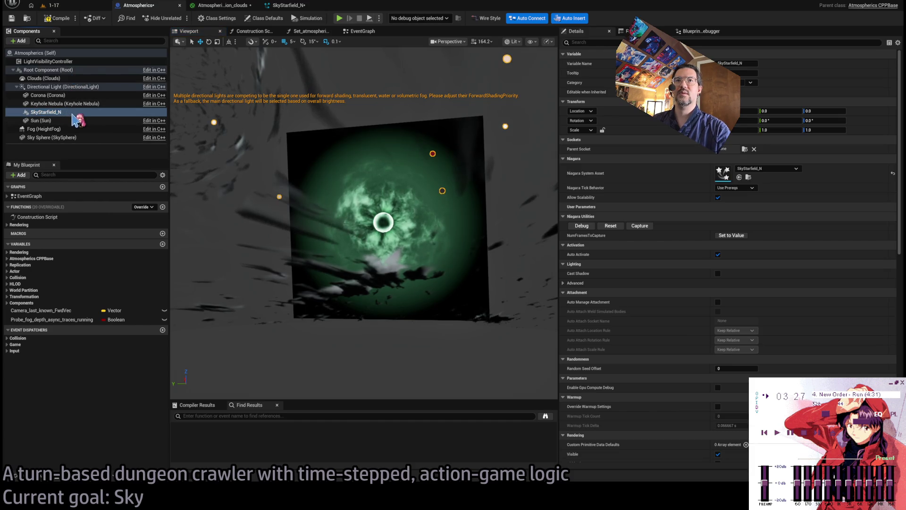
key(Return)
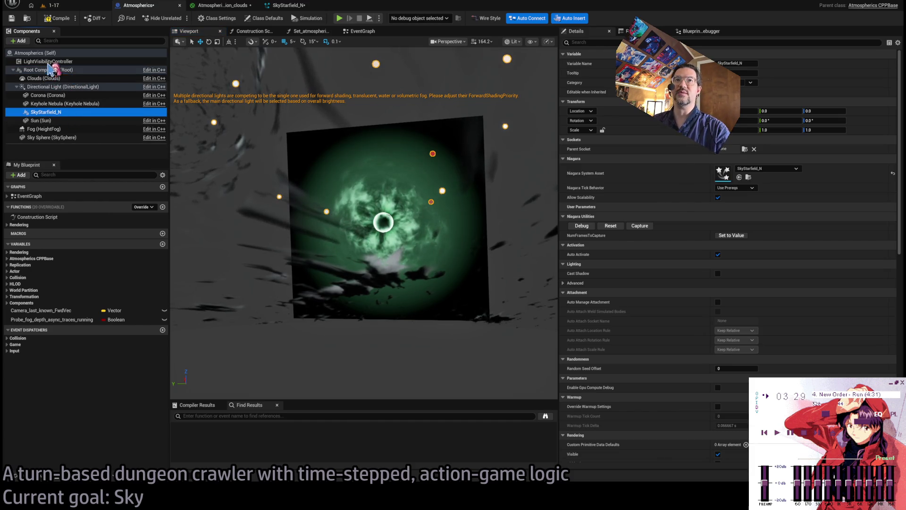
drag(46, 69, 48, 71)
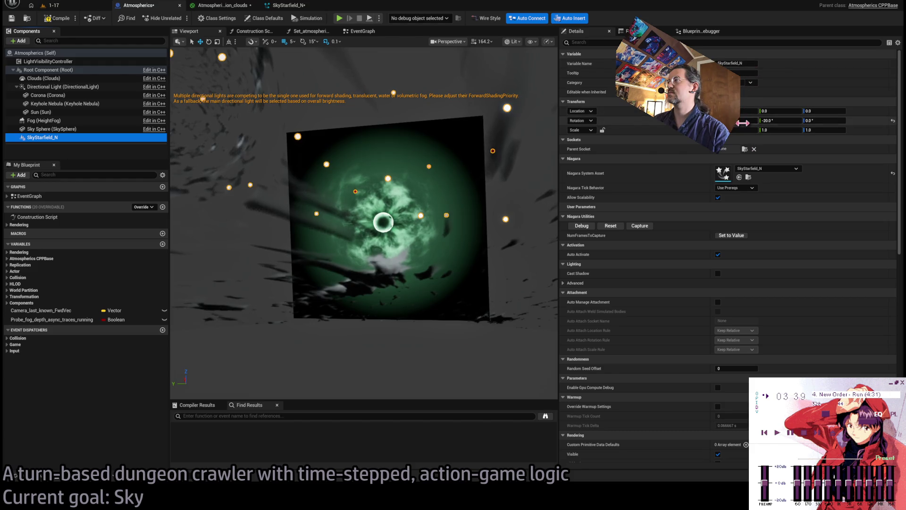
click(717, 197)
drag(546, 202, 506, 188)
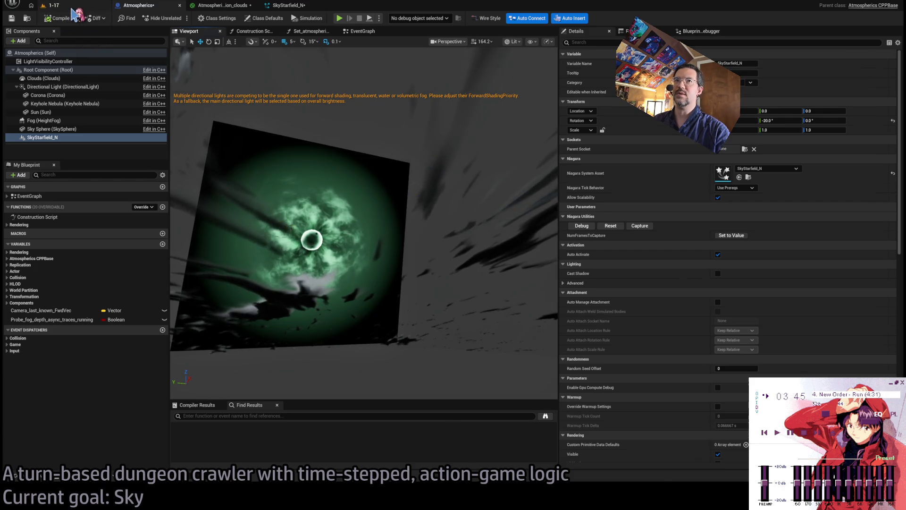
click(51, 6)
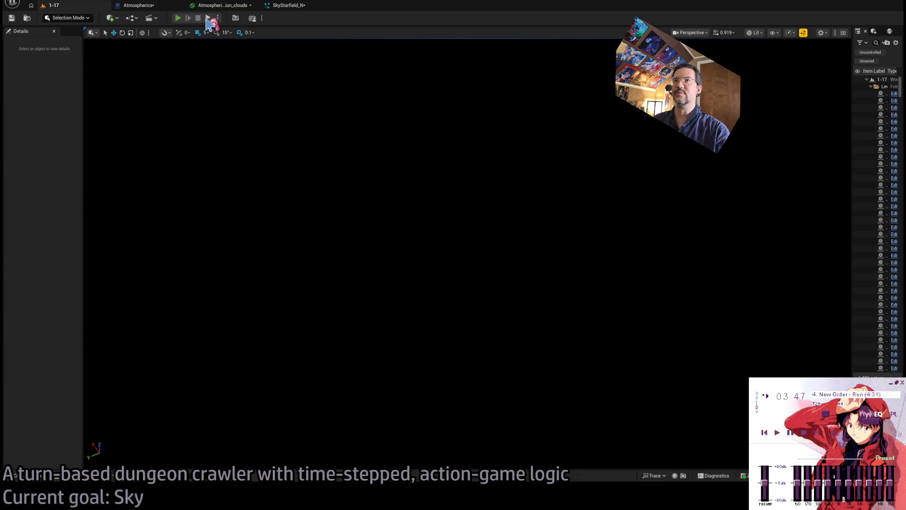
Step: Play the 1-17 level to preview the starfield sky, then check the emitter's Spawn Rate
click(207, 19)
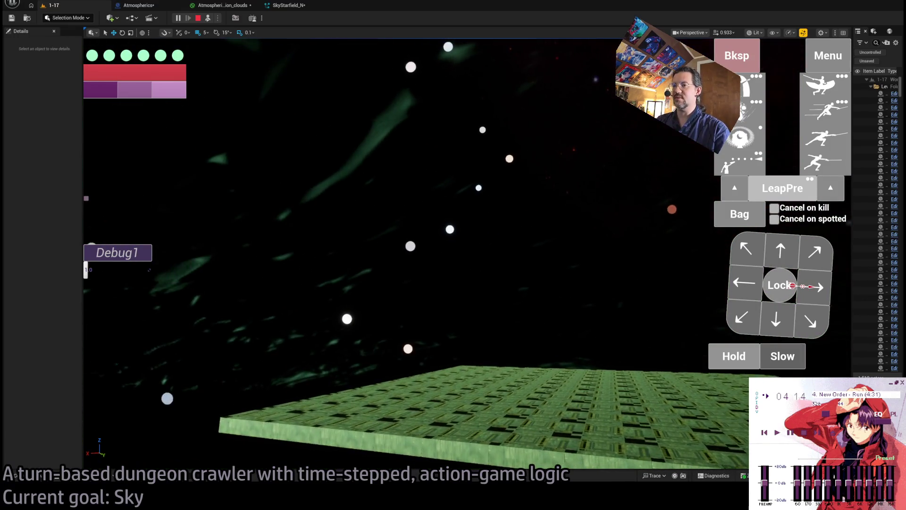
click(271, 6)
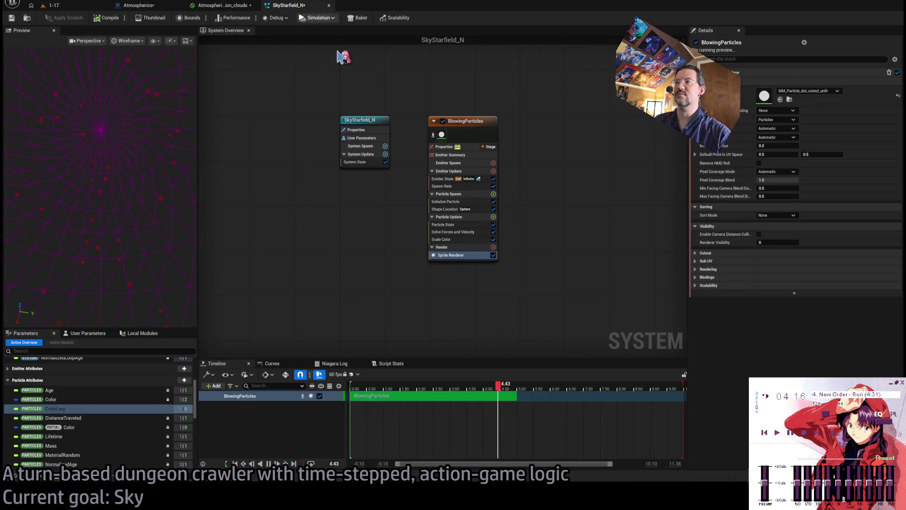
click(49, 5)
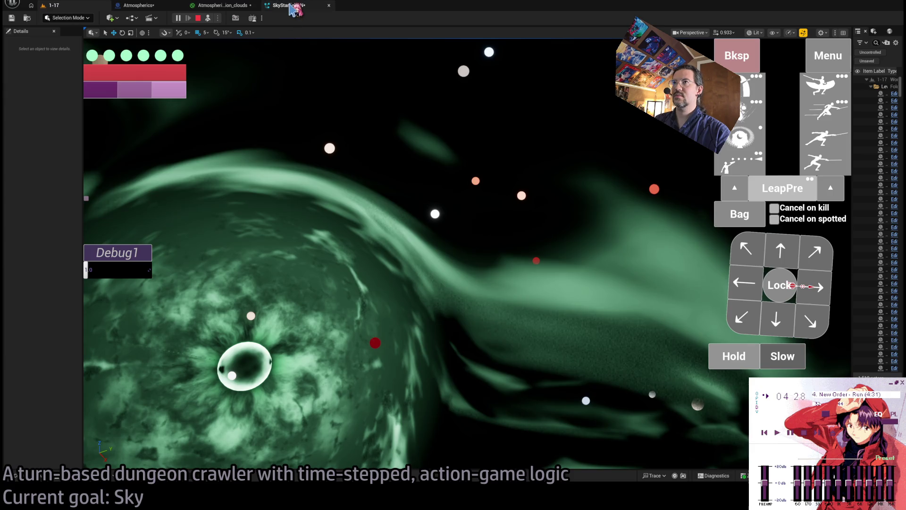
click(290, 7)
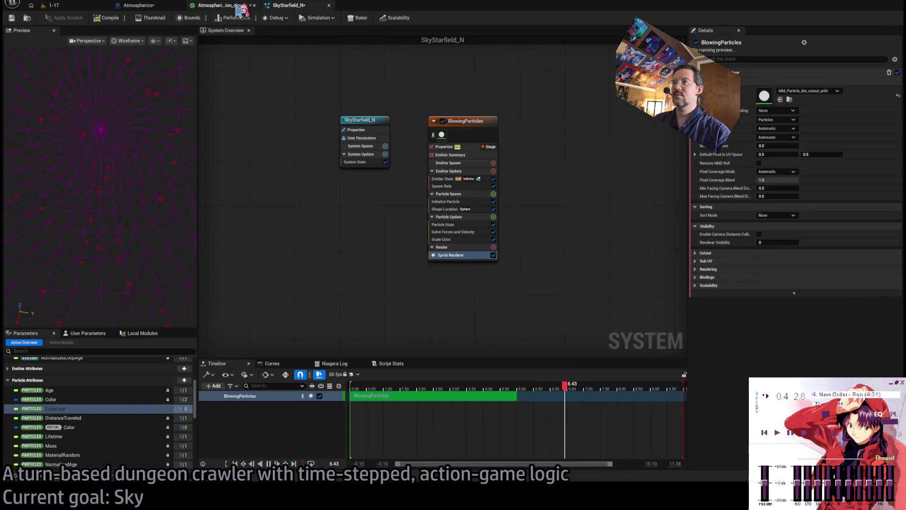
click(465, 187)
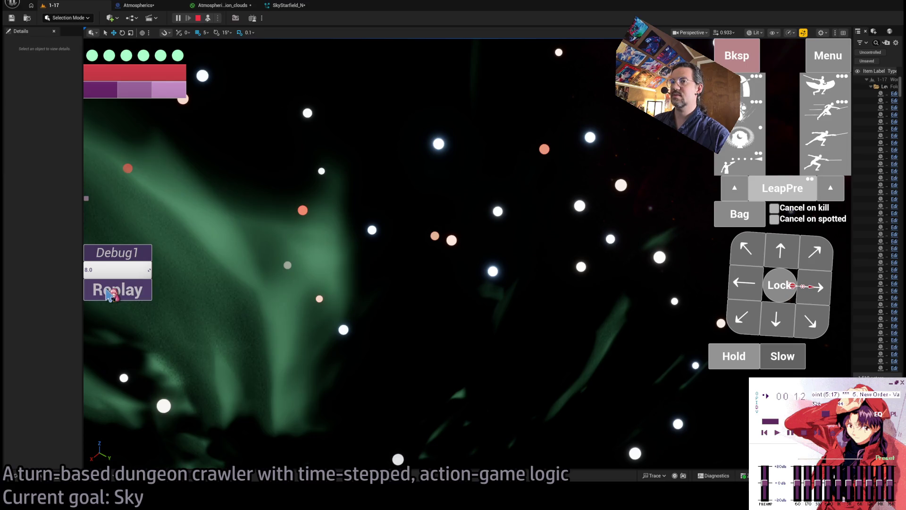
Step: Replay the level to re-check the sky, then show the BlowingParticles emitter's full settings
click(117, 289)
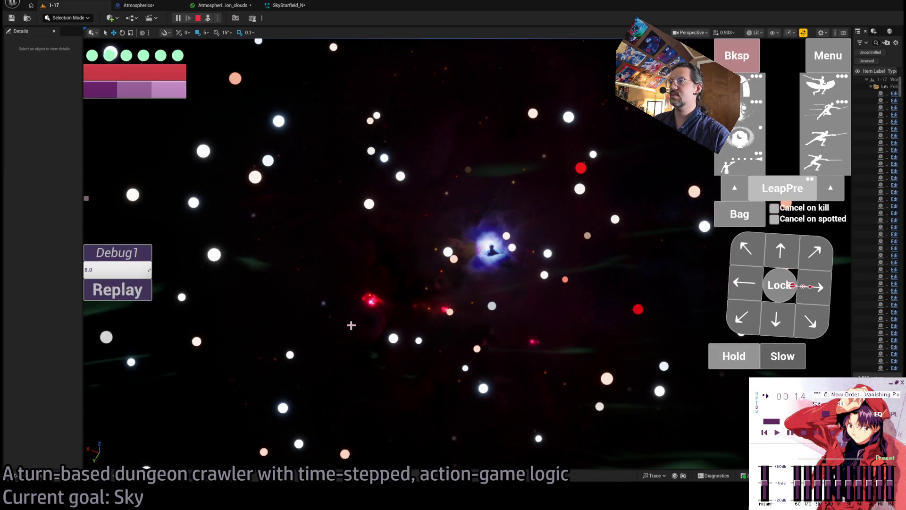
click(286, 5)
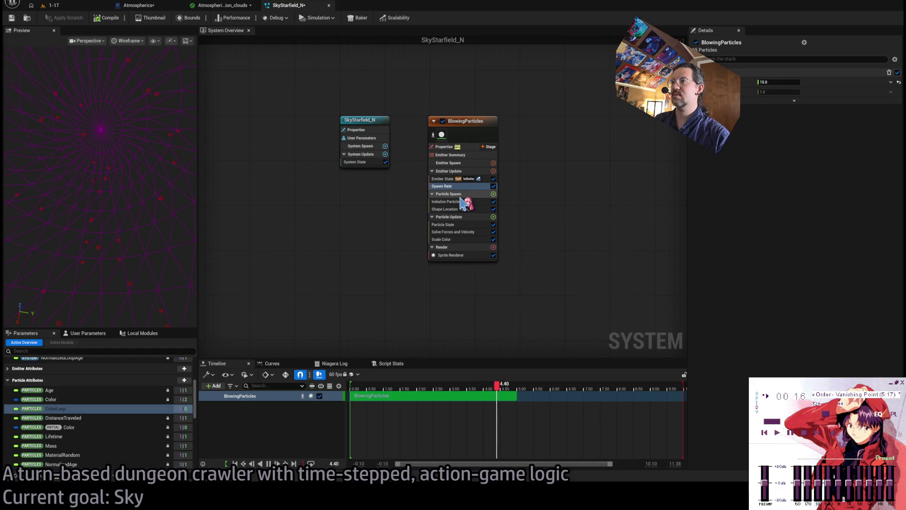
click(94, 7)
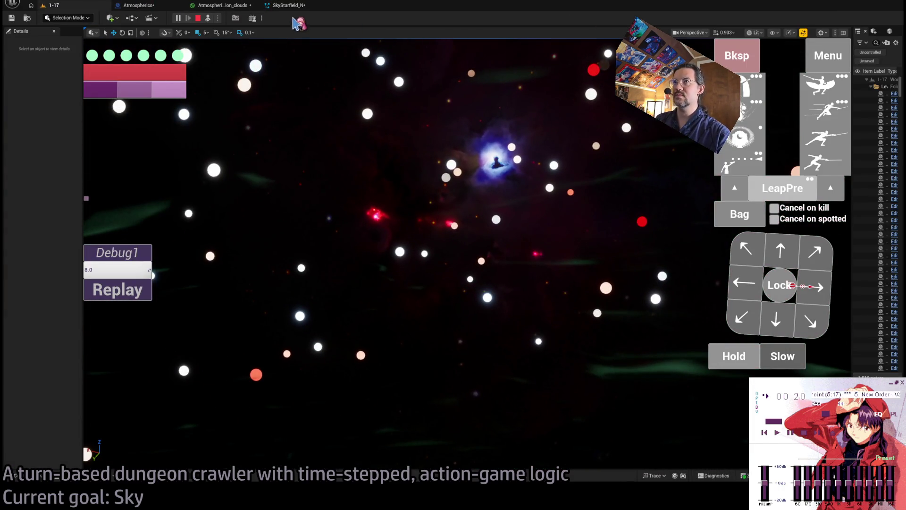
click(288, 5)
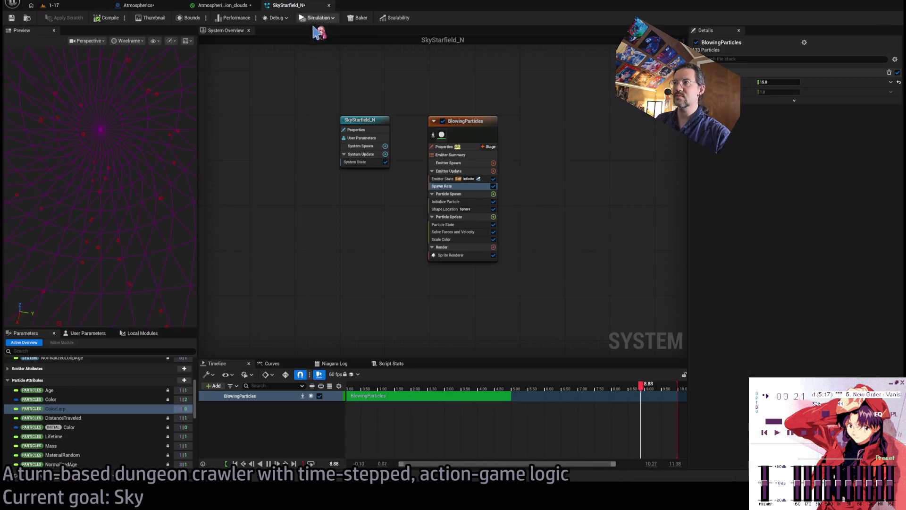
click(461, 124)
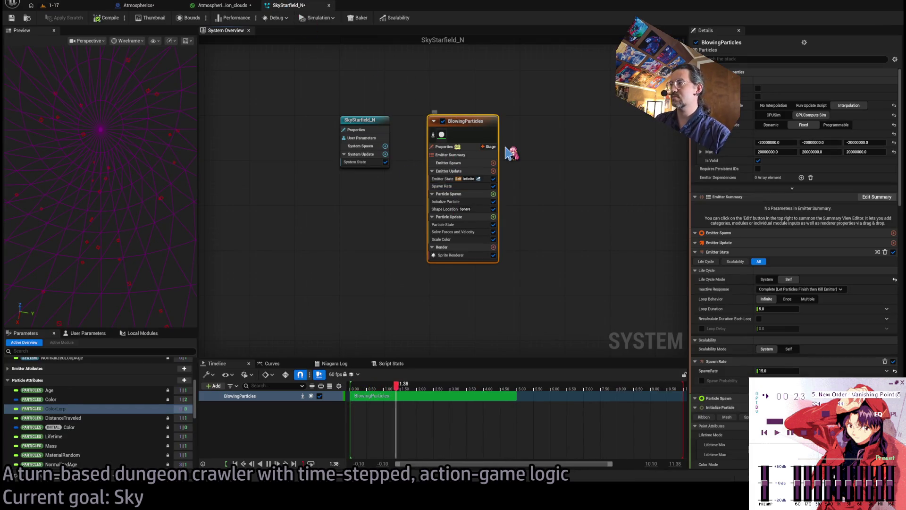
Step: In Initialize Particle, nudge a colour gradient stop and set Uniform Sprite Size B to 100000
click(470, 203)
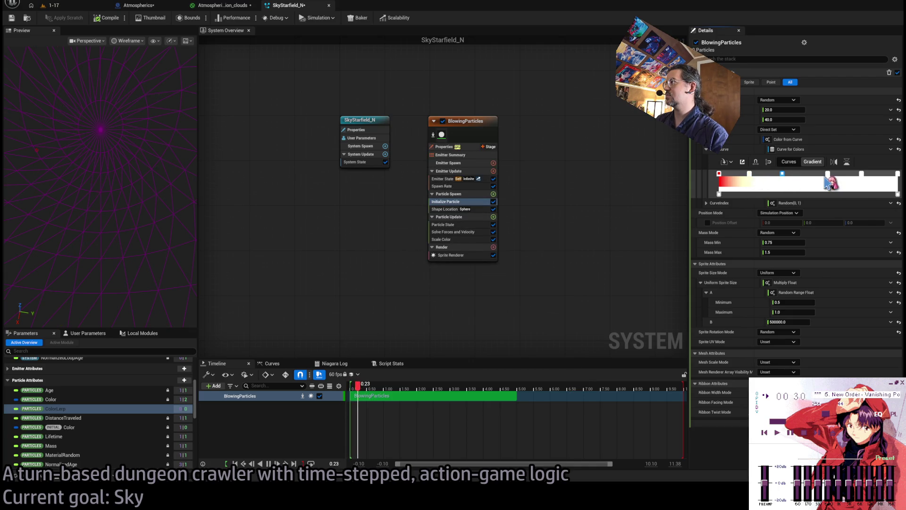
drag(862, 175, 853, 176)
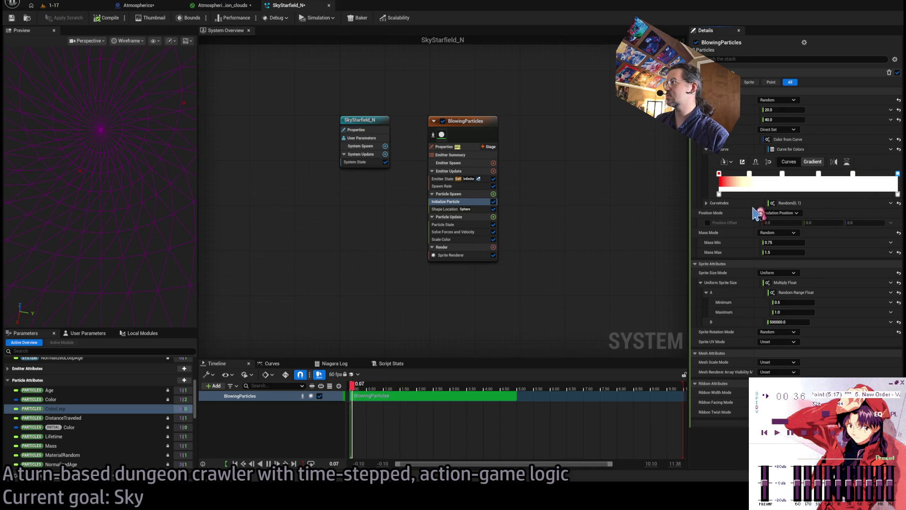
click(853, 174)
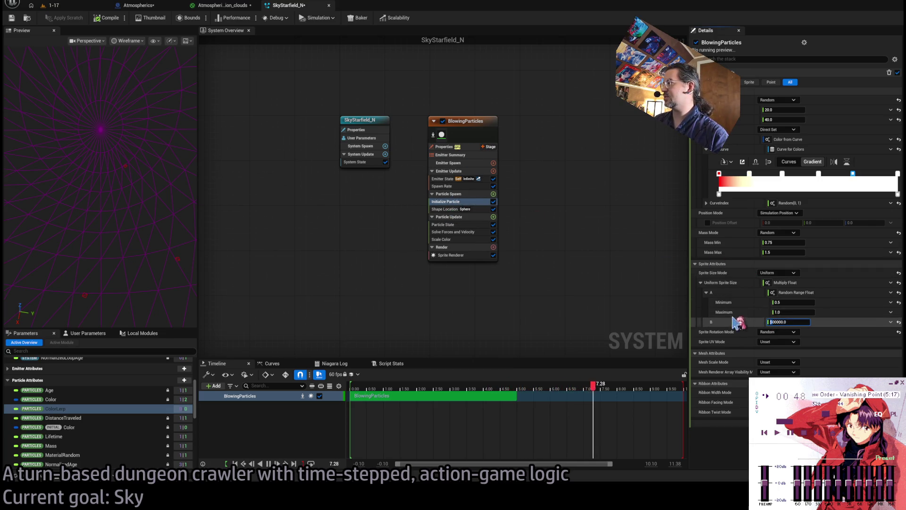
key(Return)
Step: Recompile SkyStarfield_N and replay the turn in the 1-17 level to check the stars
click(110, 17)
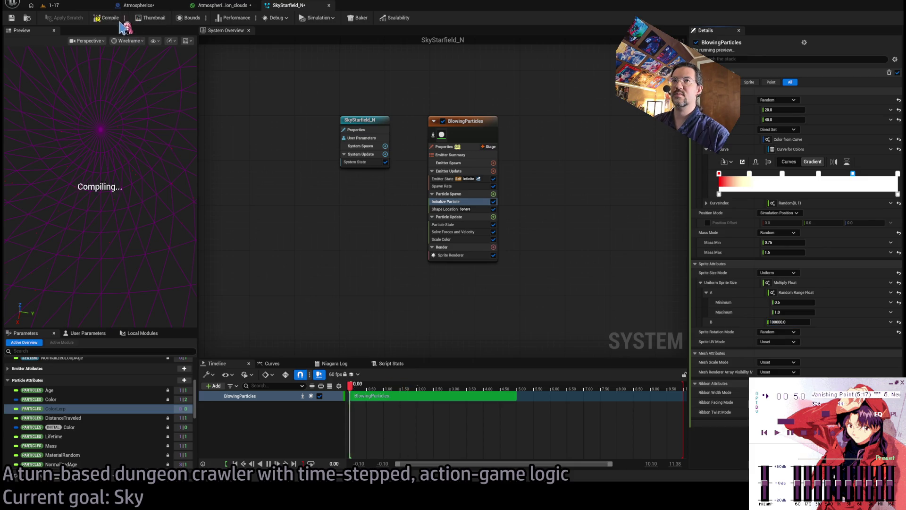
click(53, 5)
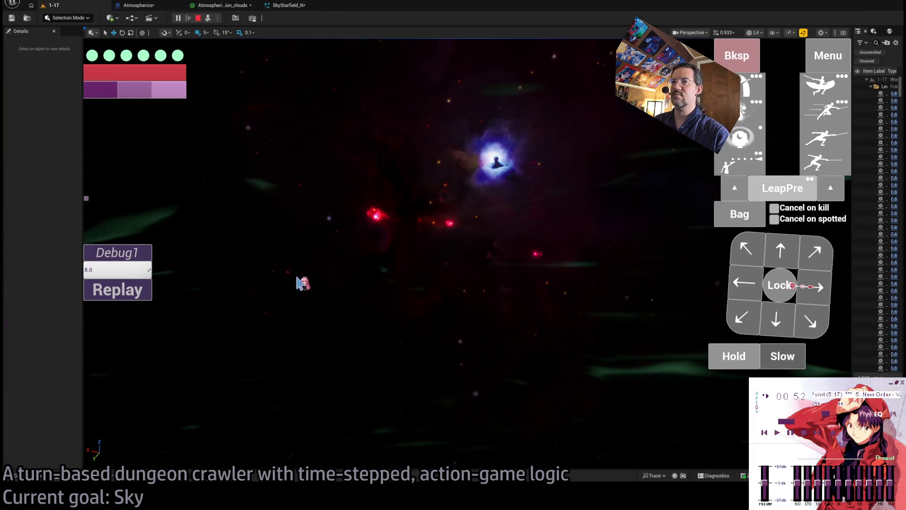
click(137, 297)
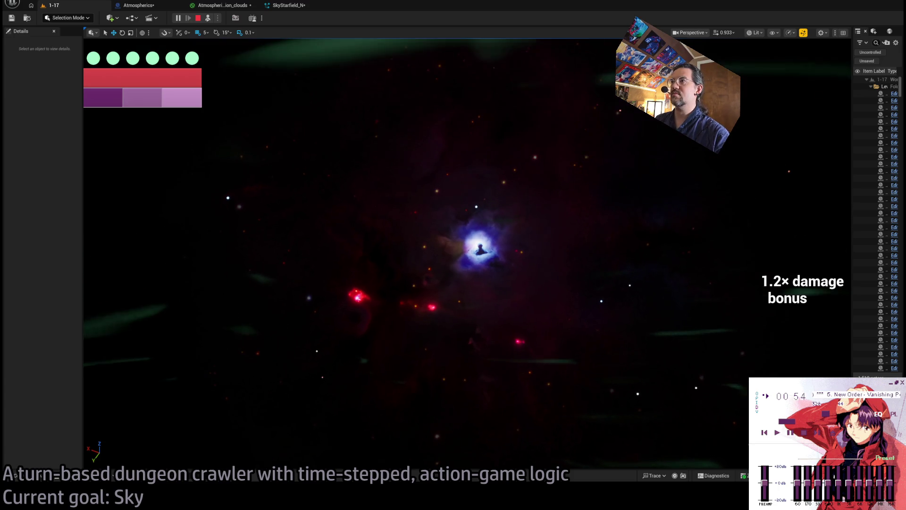
click(133, 296)
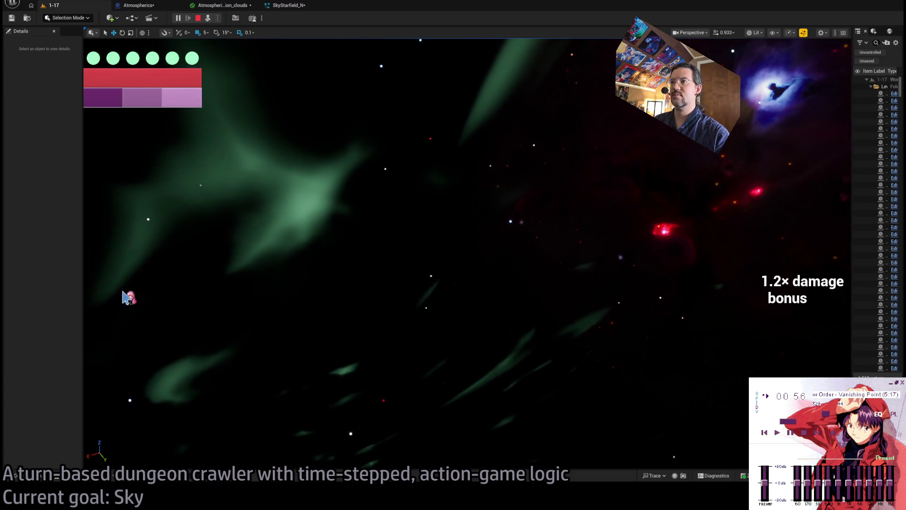
click(129, 297)
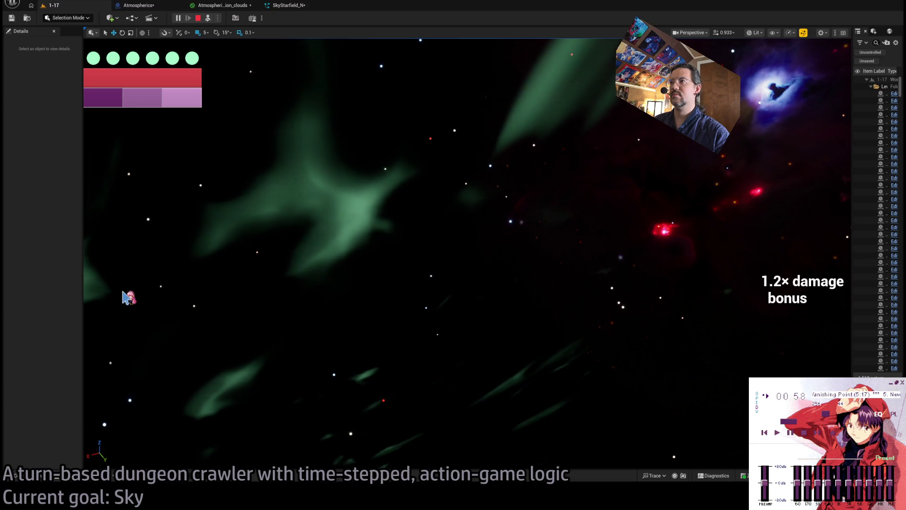
Step: Back in SkyStarfield_N, adjust the spawn rate and set Uniform Sprite Size B to 30000
click(288, 5)
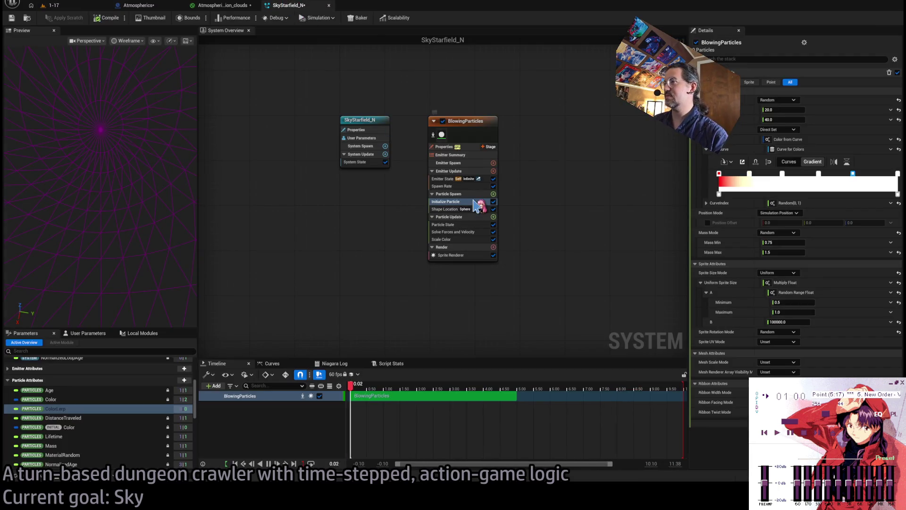
click(443, 186)
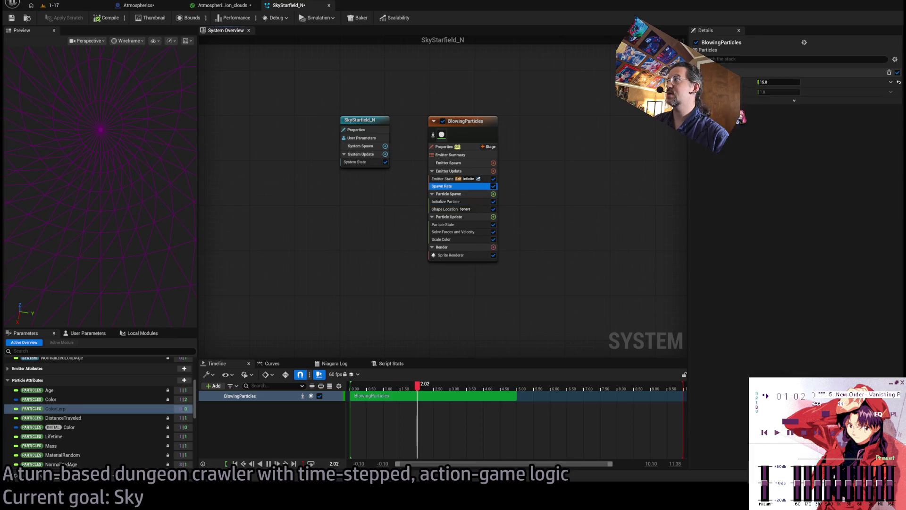
click(789, 82)
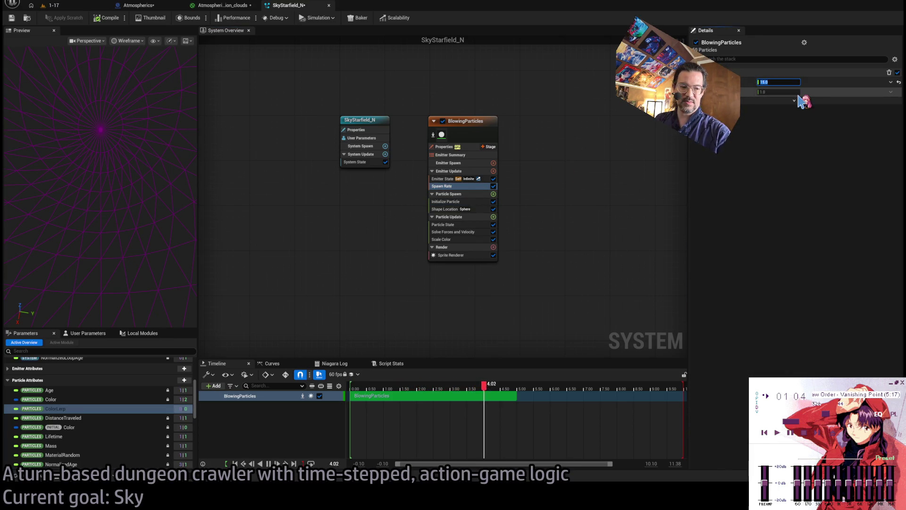
text(100)
click(451, 210)
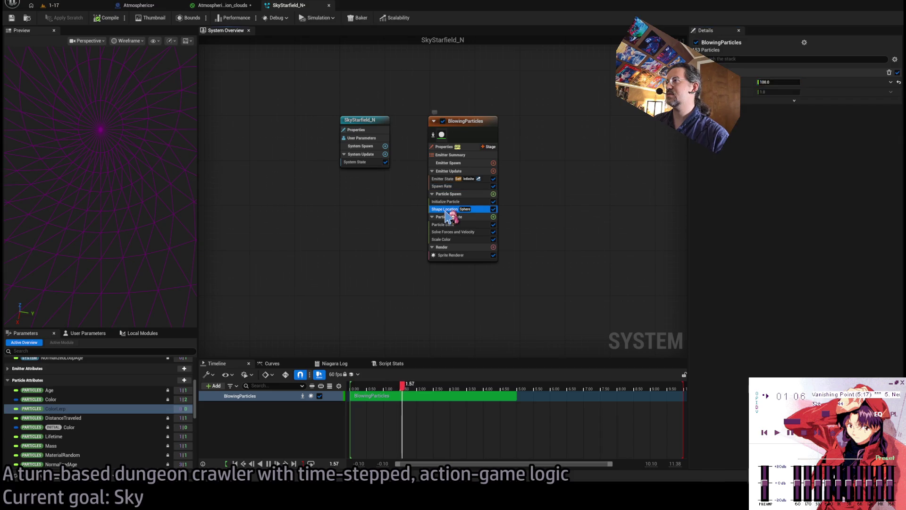
click(467, 201)
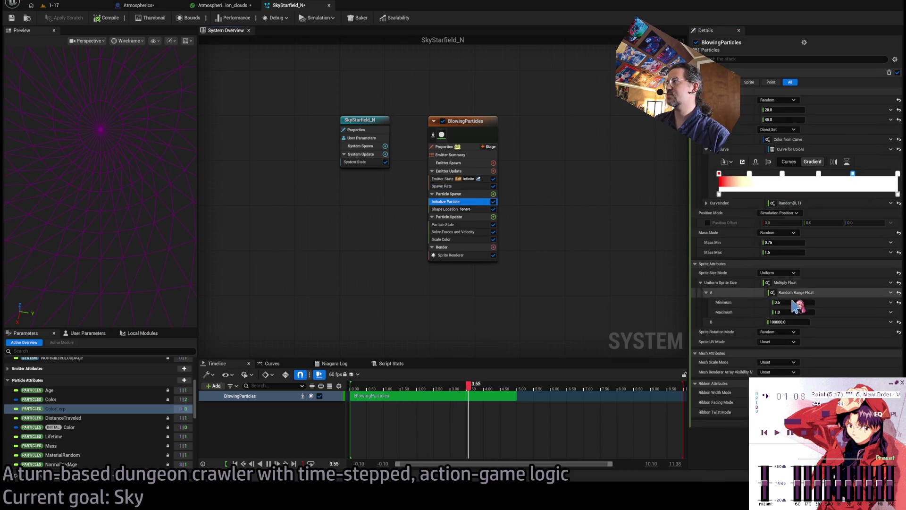
click(797, 321)
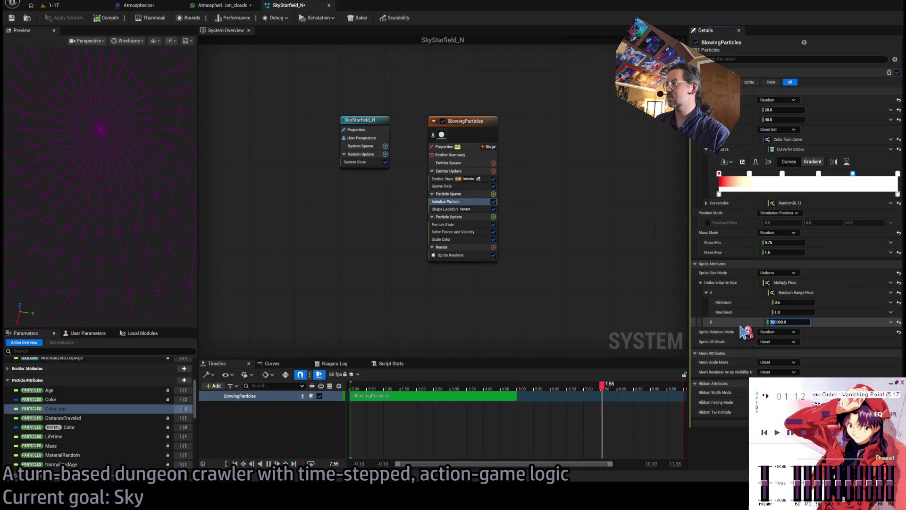
text(30000)
key(Return)
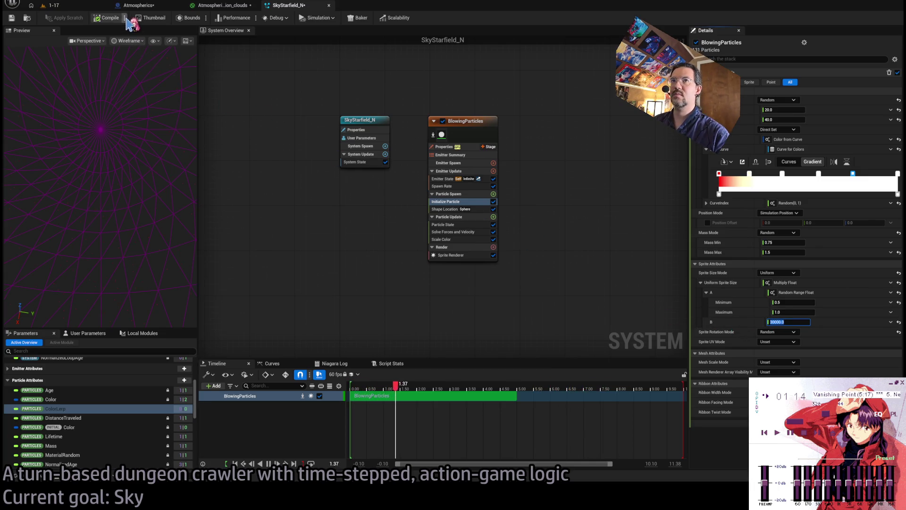
Step: Replay the turn in the 1-17 level, including once from the game camera behind the character
click(56, 5)
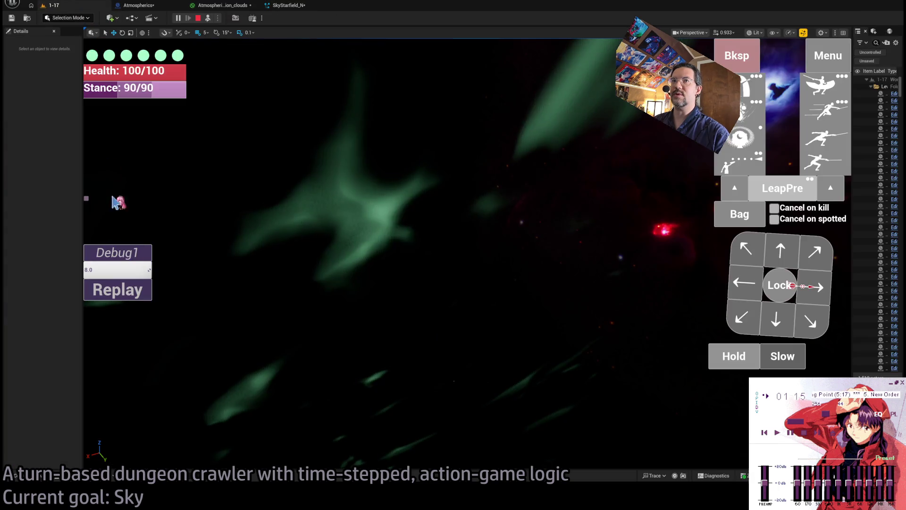
click(118, 293)
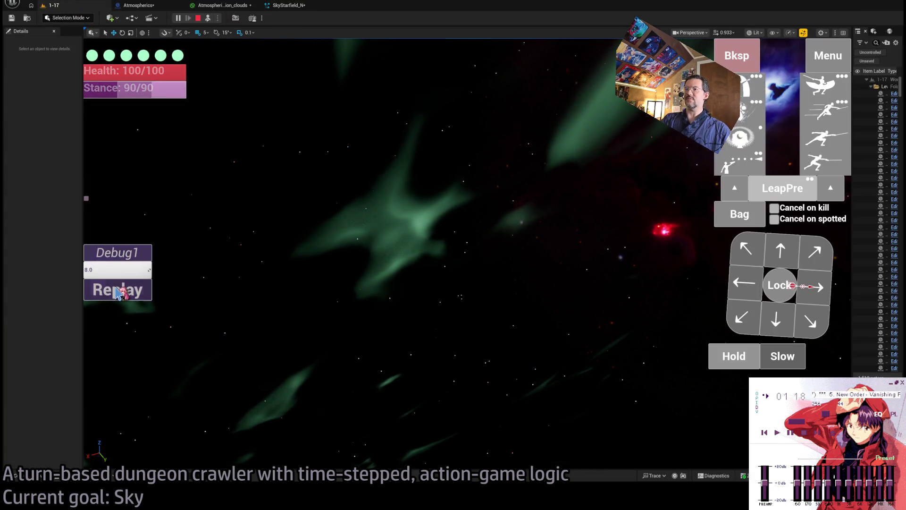
click(118, 293)
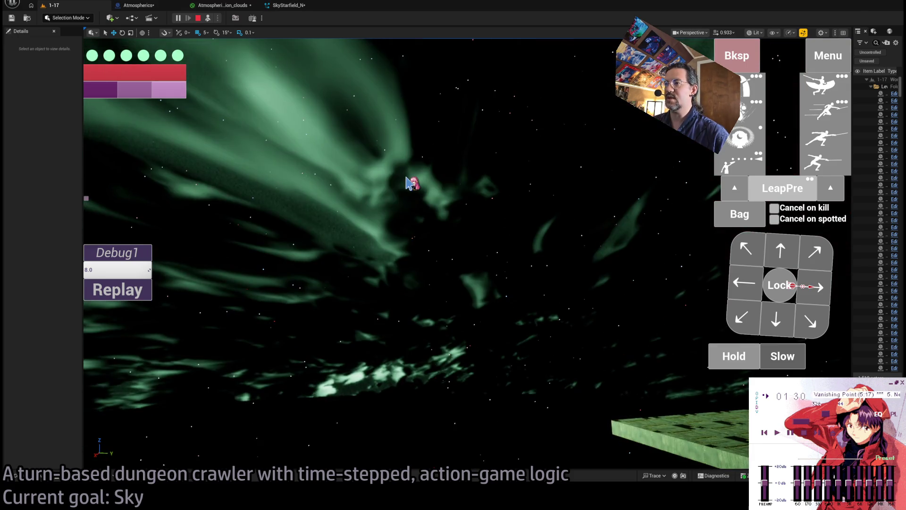
click(208, 19)
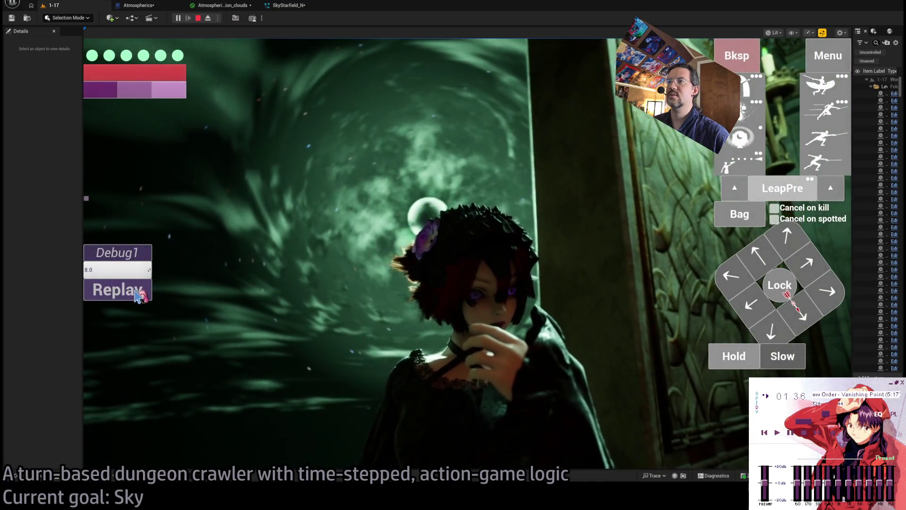
click(137, 295)
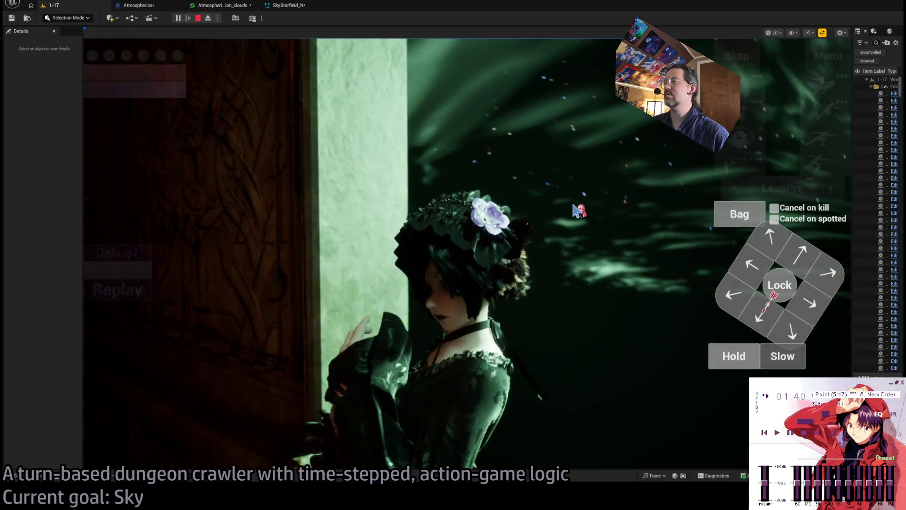
Step: Plan and execute a 12-second wait turn, then replay it several times to watch the sky
click(736, 362)
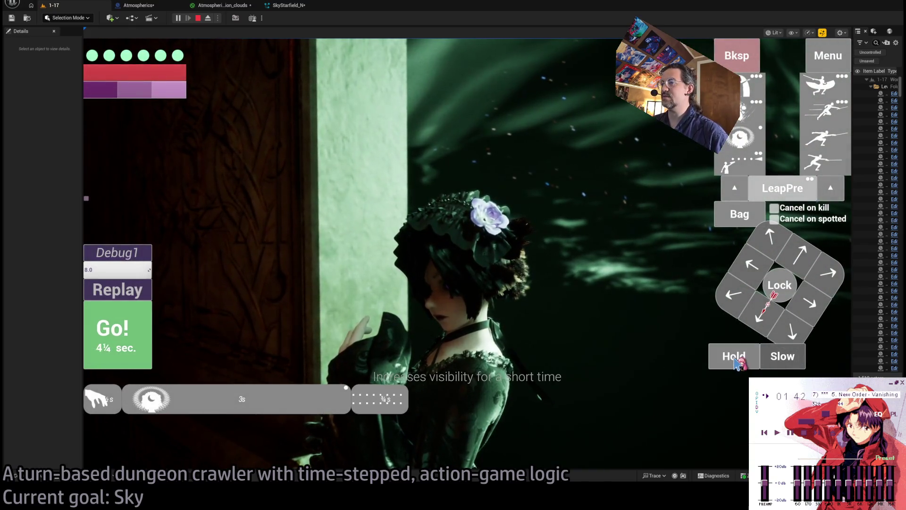
drag(736, 364, 736, 364)
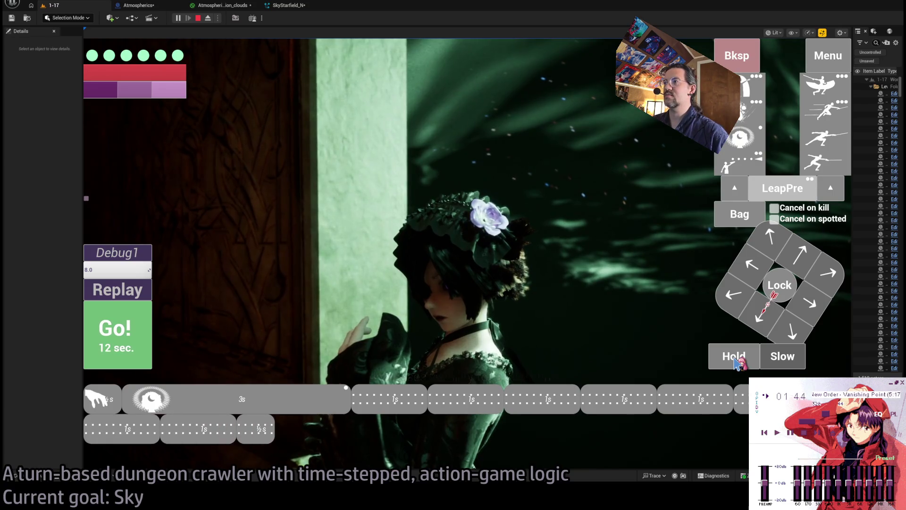
key(space)
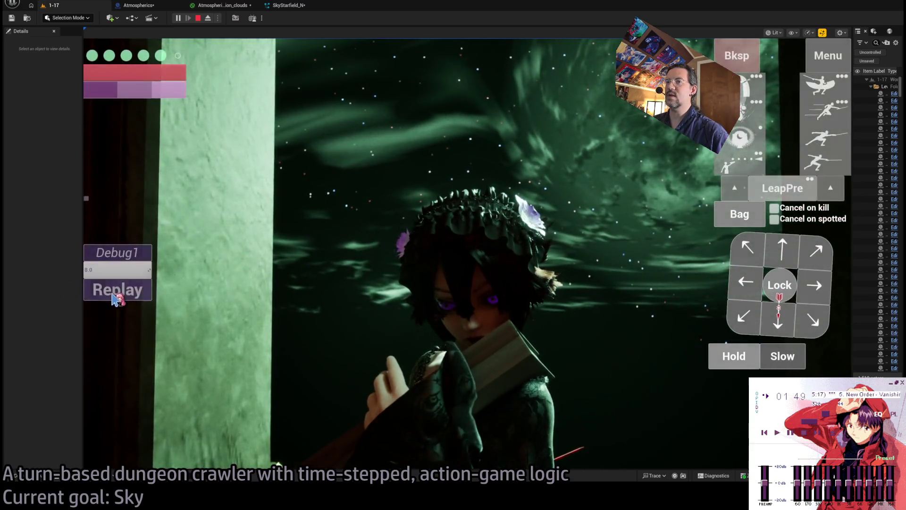
click(116, 298)
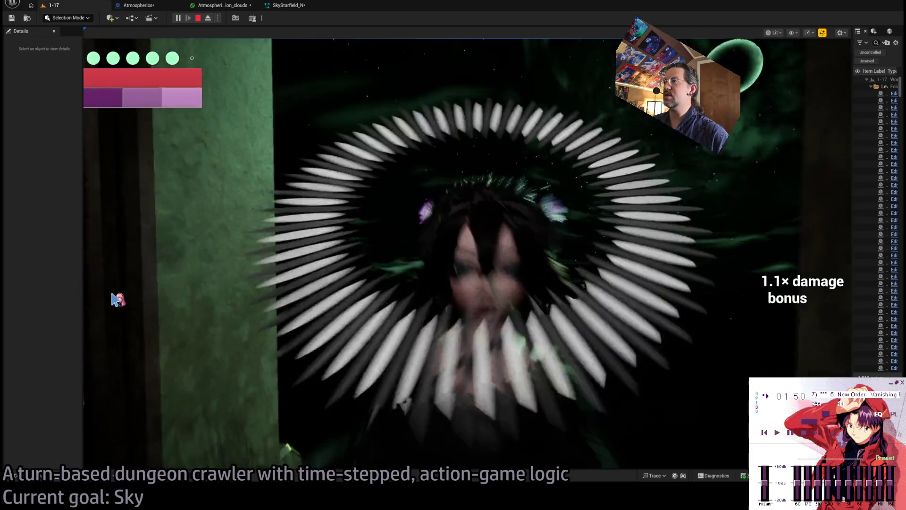
click(117, 298)
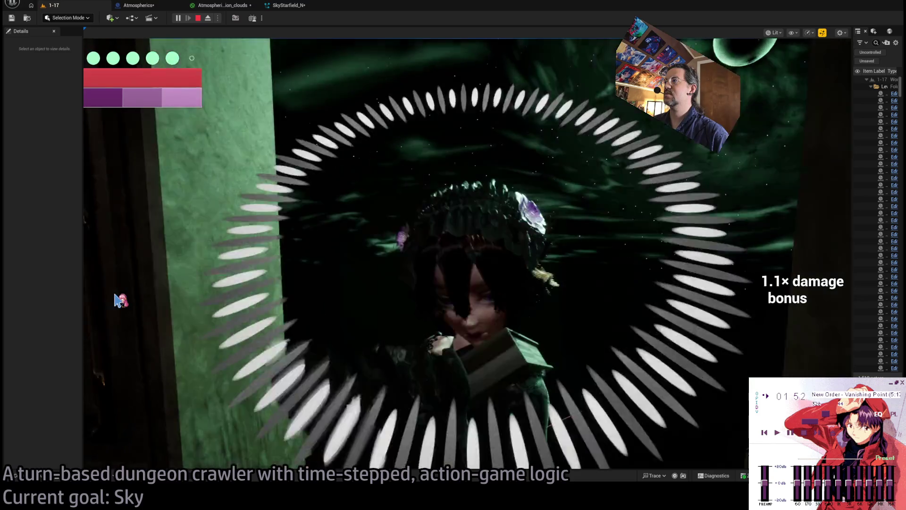
click(117, 299)
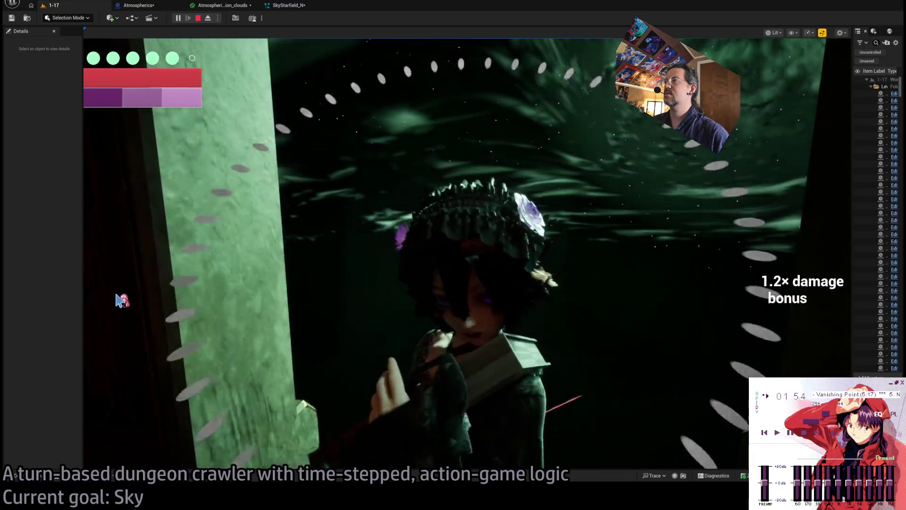
click(289, 5)
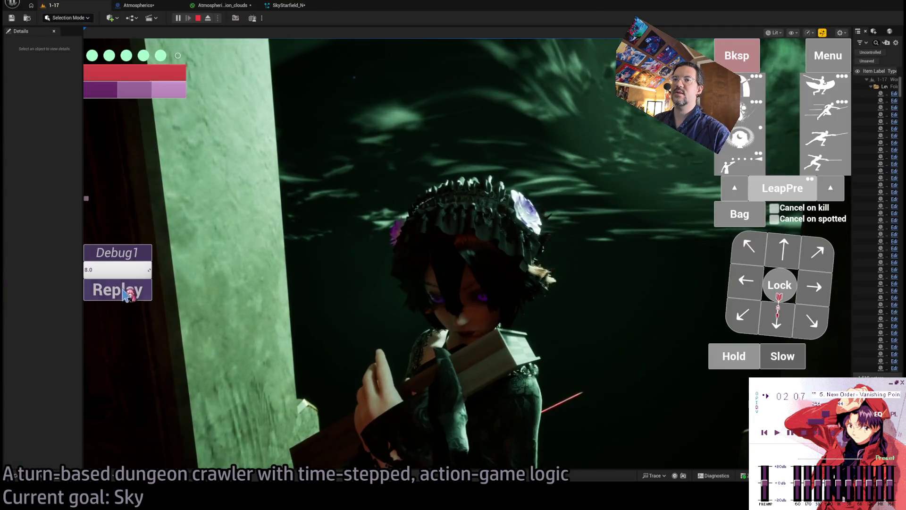
Step: Back in the running game, open and close the graphics settings, then replay the turn
click(128, 292)
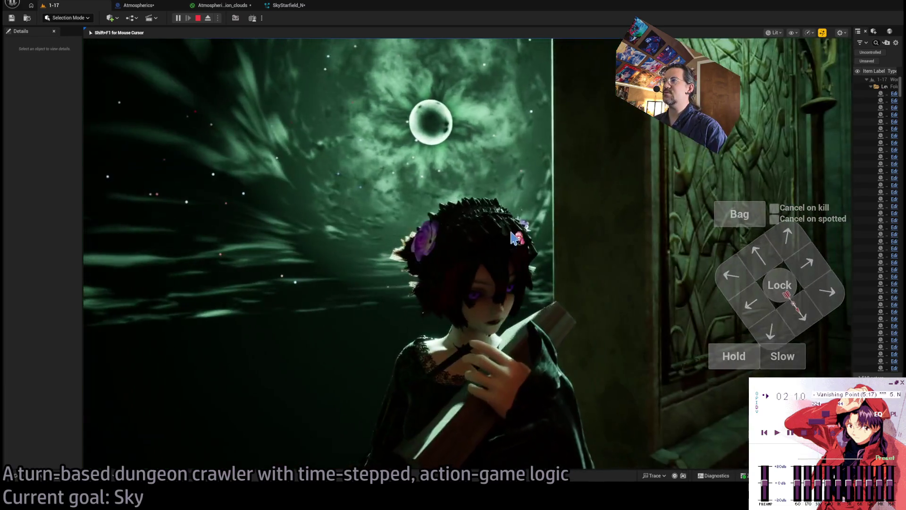
key(Escape)
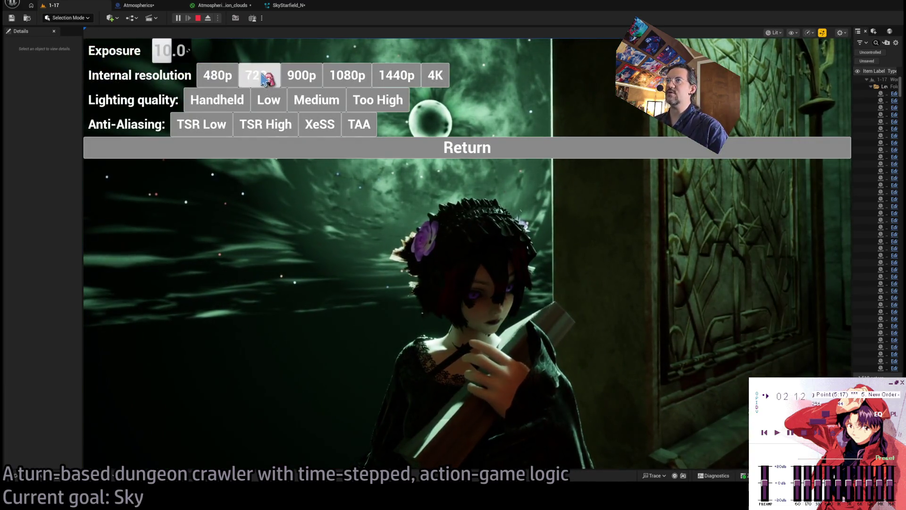
click(294, 147)
key(Escape)
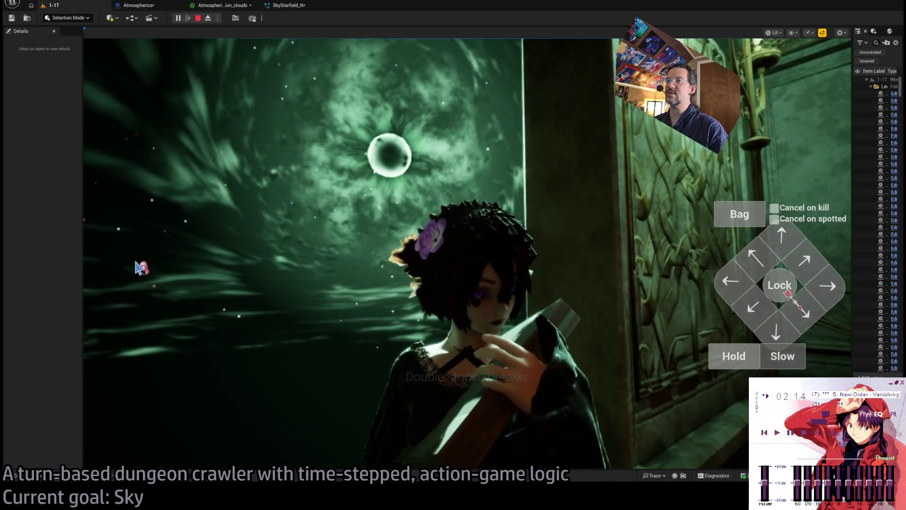
key(Escape)
click(118, 292)
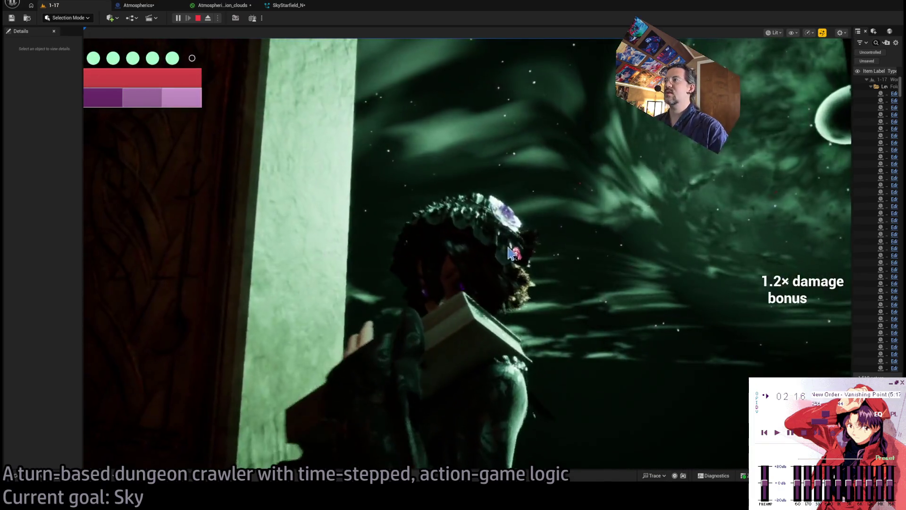
Step: Hide the planning interface, replay the attack, and eject to inspect the sky before possessing again
key(Escape)
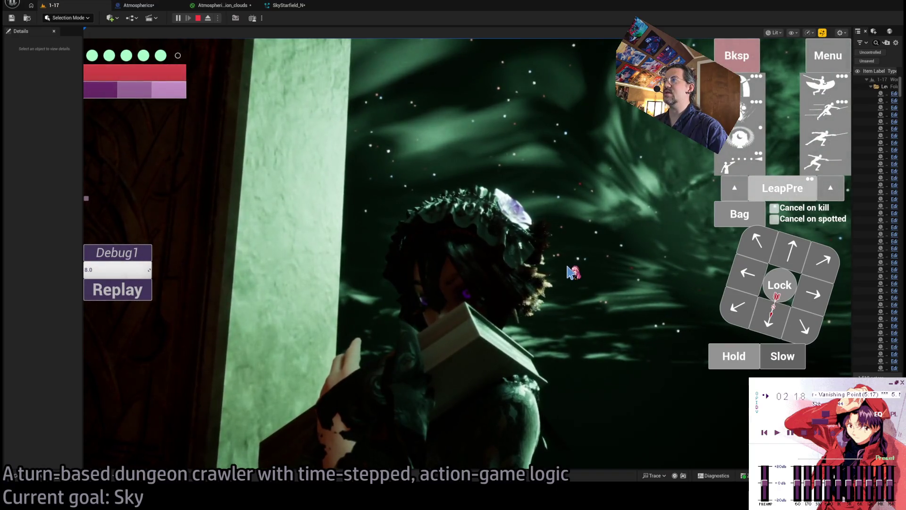
key(Escape)
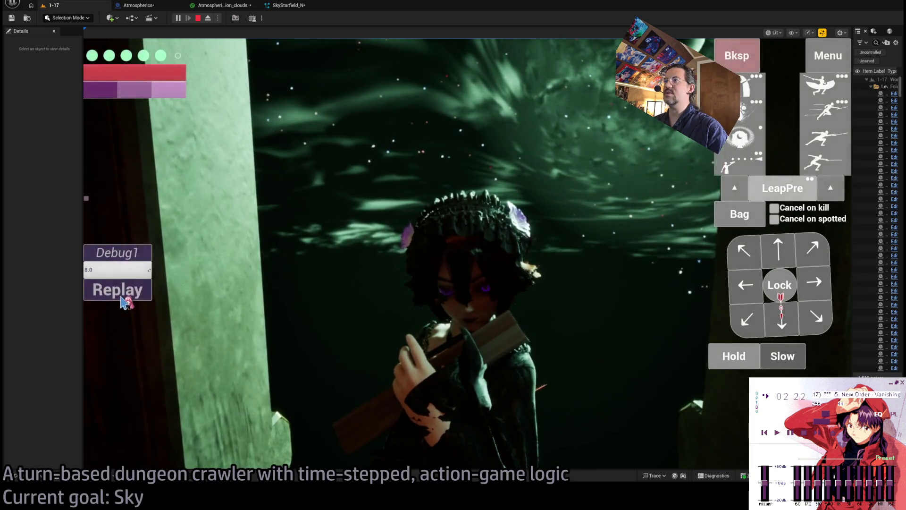
click(122, 301)
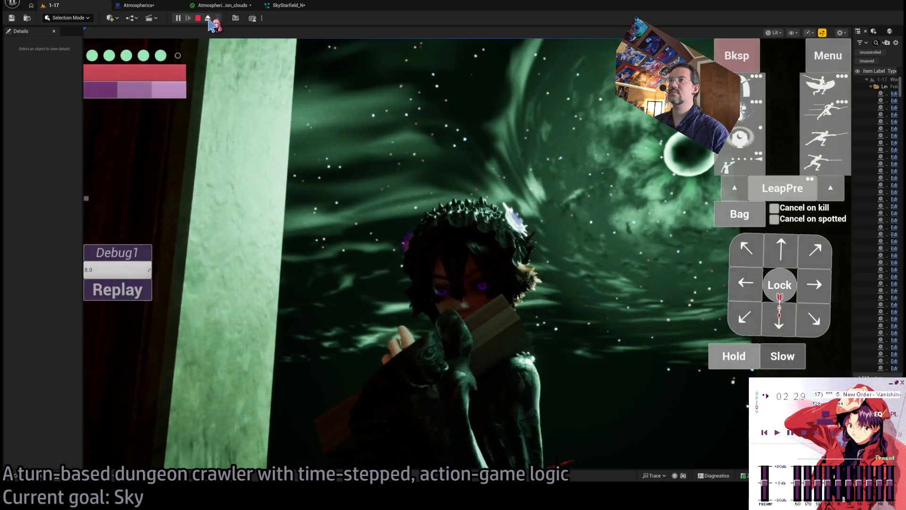
click(208, 19)
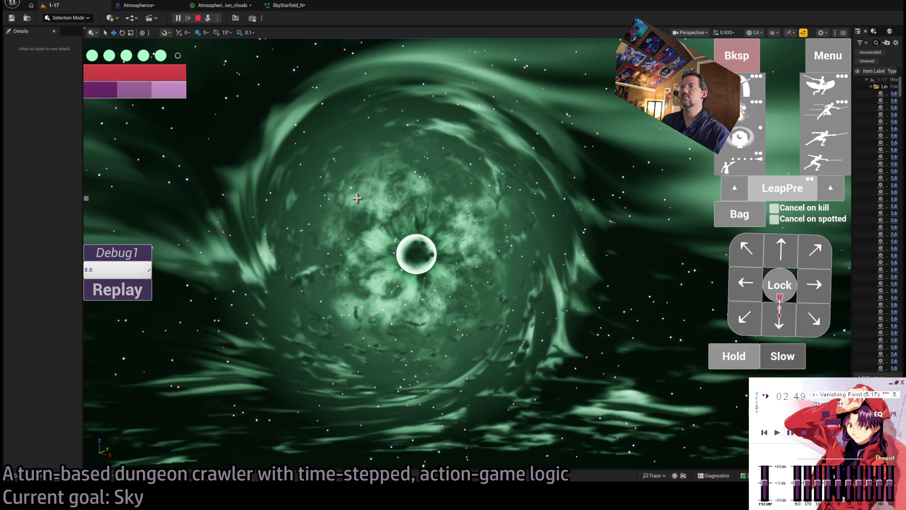
click(208, 18)
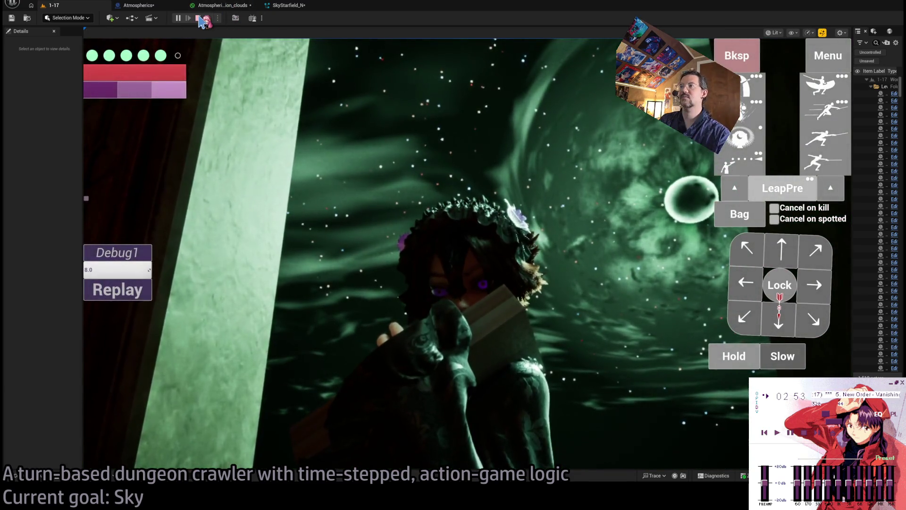
Step: Stop play and open the Player_GUI blueprint by searching 'player_gui' in Open Asset
click(198, 18)
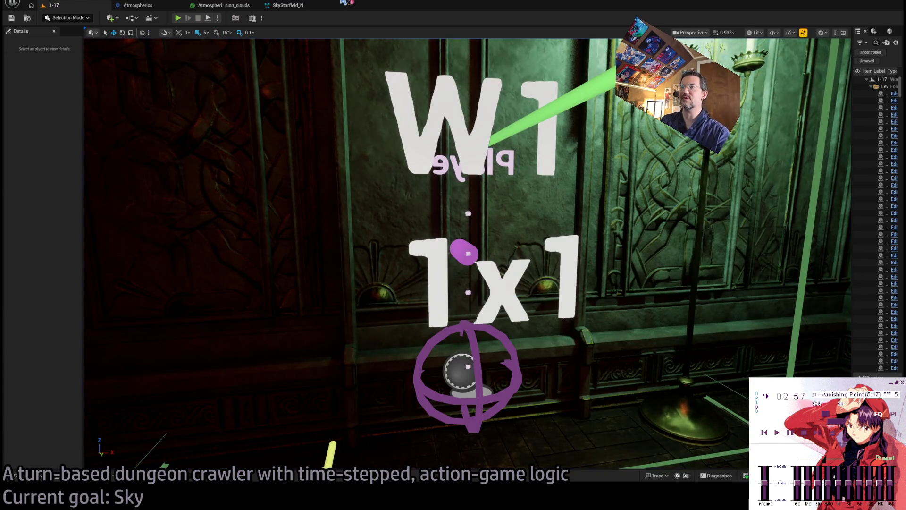
key(ctrl+p)
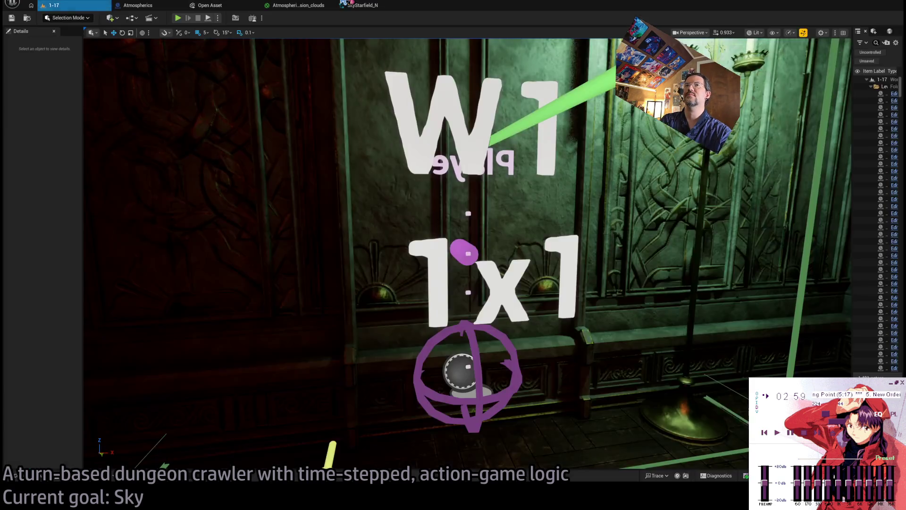
key(Escape)
key(ctrl+p)
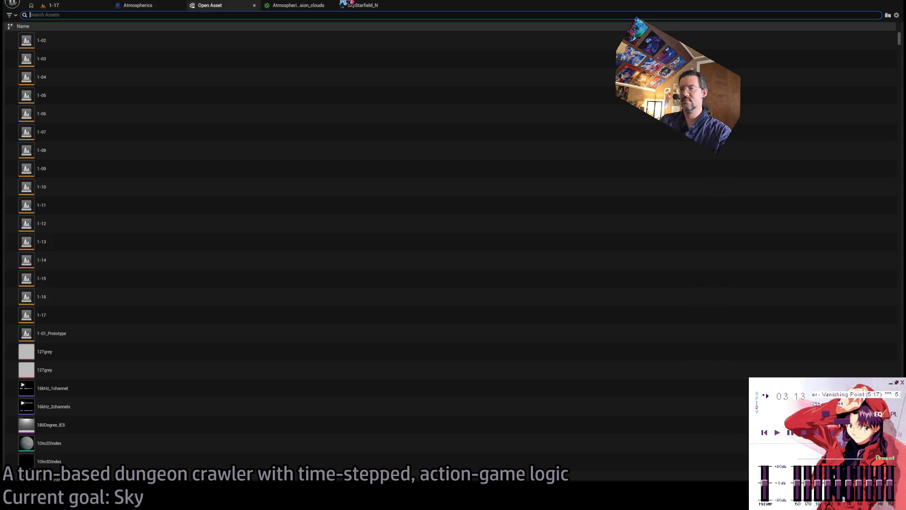
text(player_gui)
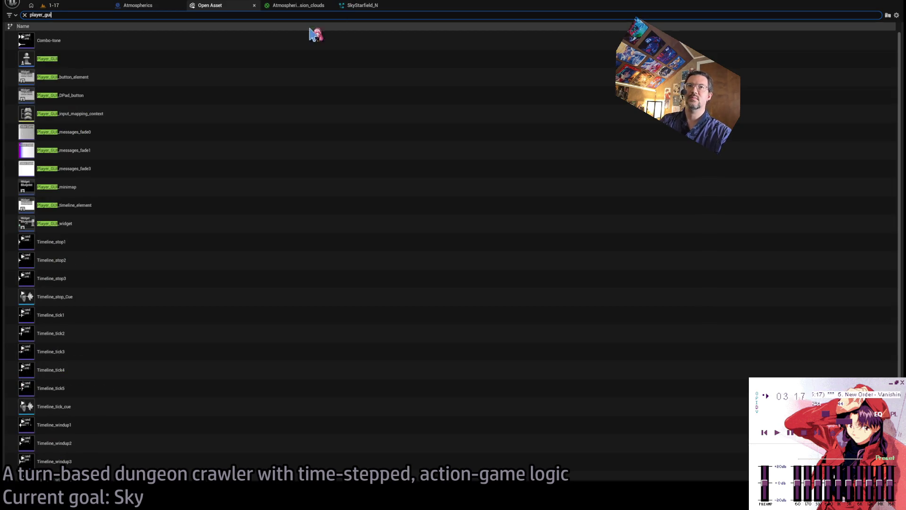
click(159, 59)
double_click(161, 64)
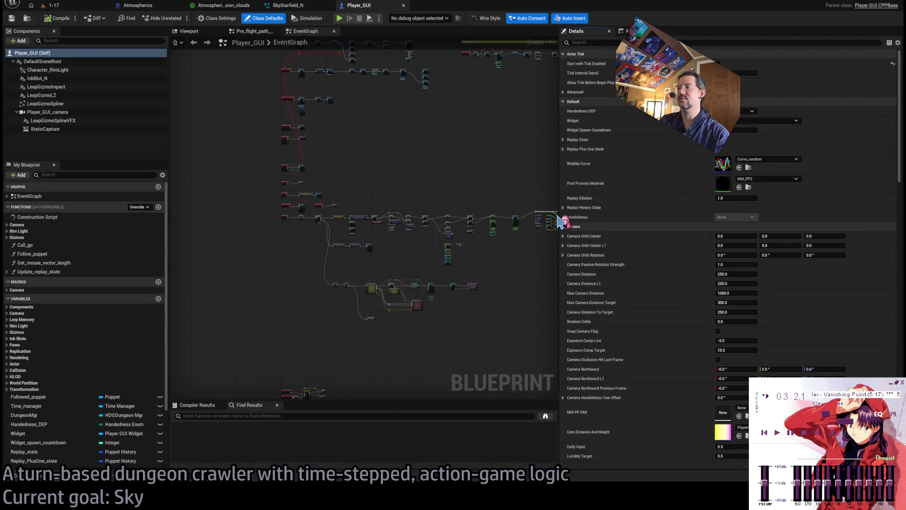
Step: Widen the event graph and search it for 'luc' to list Lucidity references
drag(561, 219, 663, 219)
scroll(396, 280, up, 5)
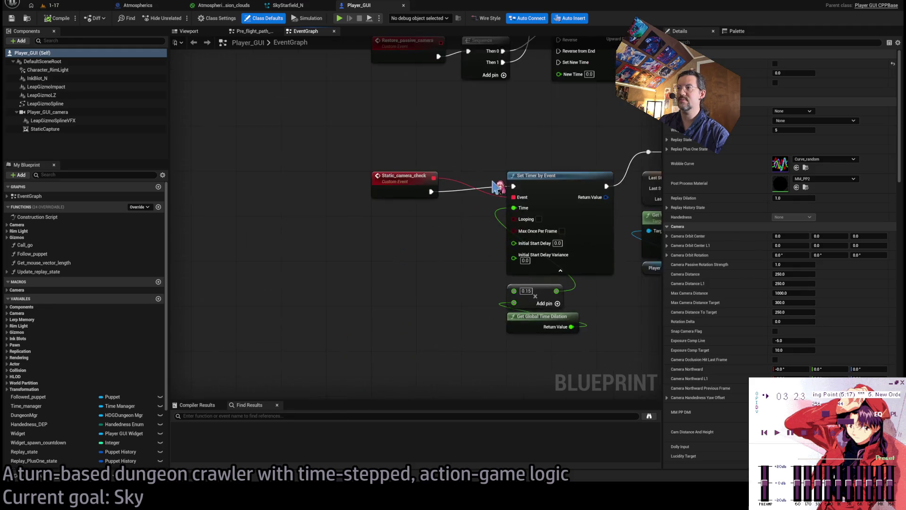
scroll(496, 187, down, 2)
scroll(441, 298, up, 1)
scroll(504, 259, down, 1)
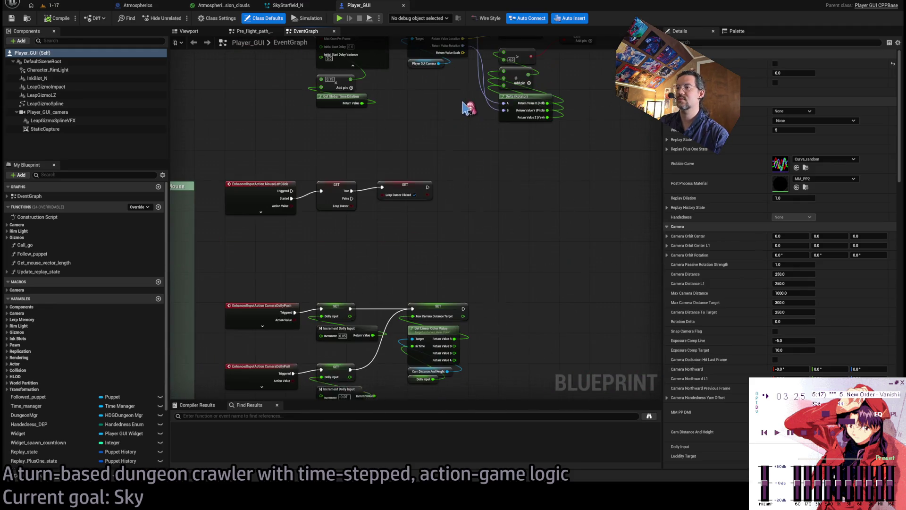
scroll(477, 202, down, 1)
scroll(482, 93, down, 2)
scroll(374, 208, up, 2)
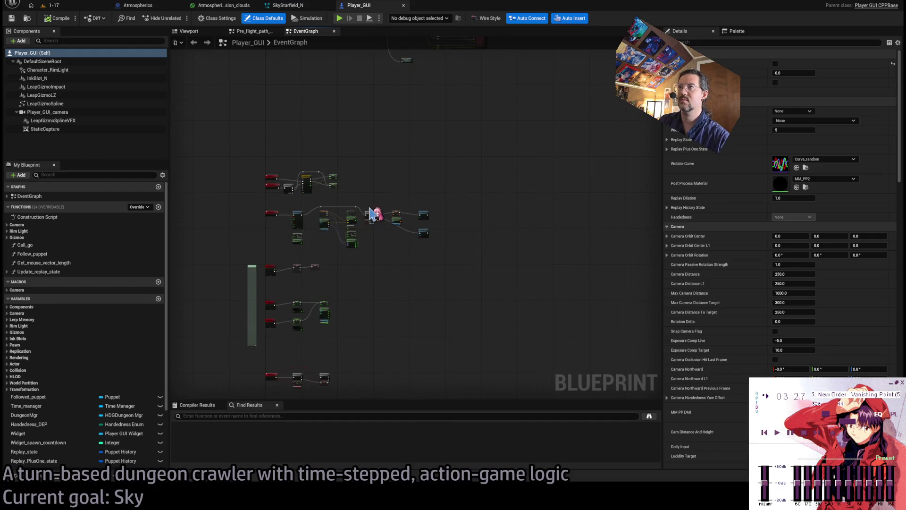
scroll(334, 288, down, 1)
scroll(288, 336, up, 2)
scroll(192, 378, up, 3)
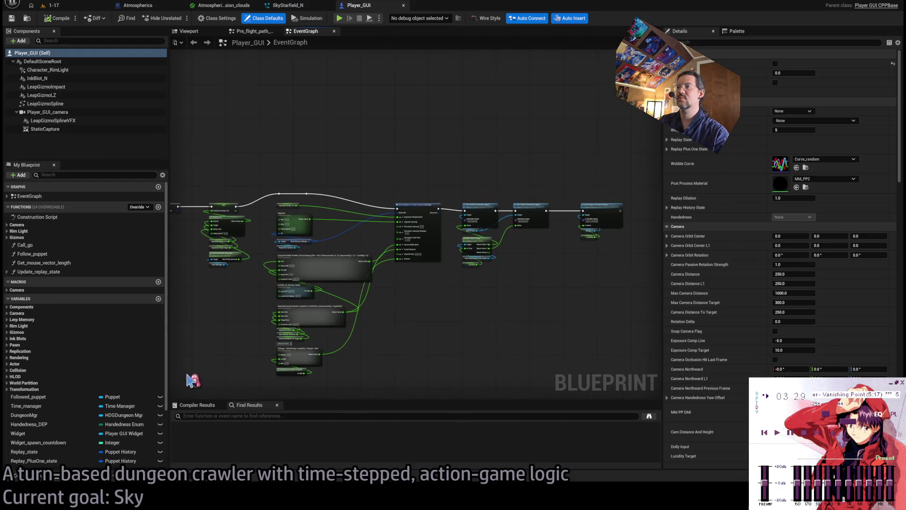
scroll(361, 287, up, 2)
text(lucidity)
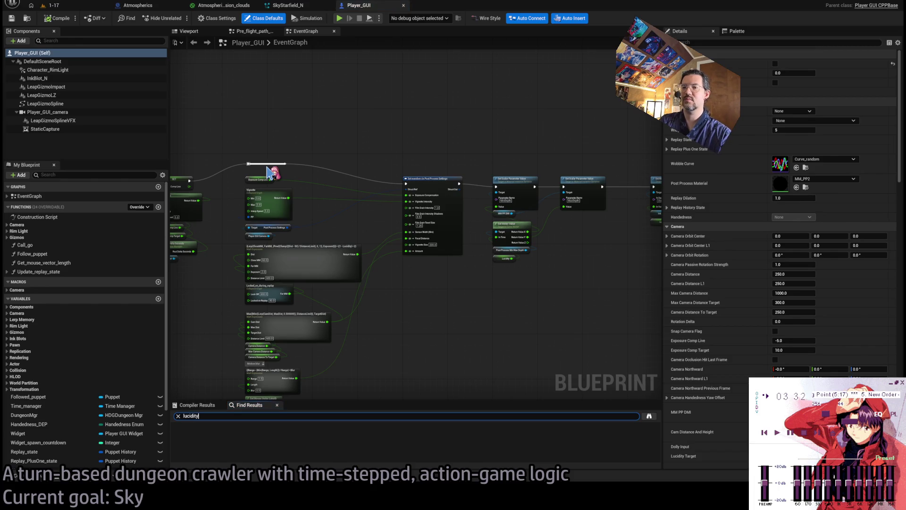
key(Return)
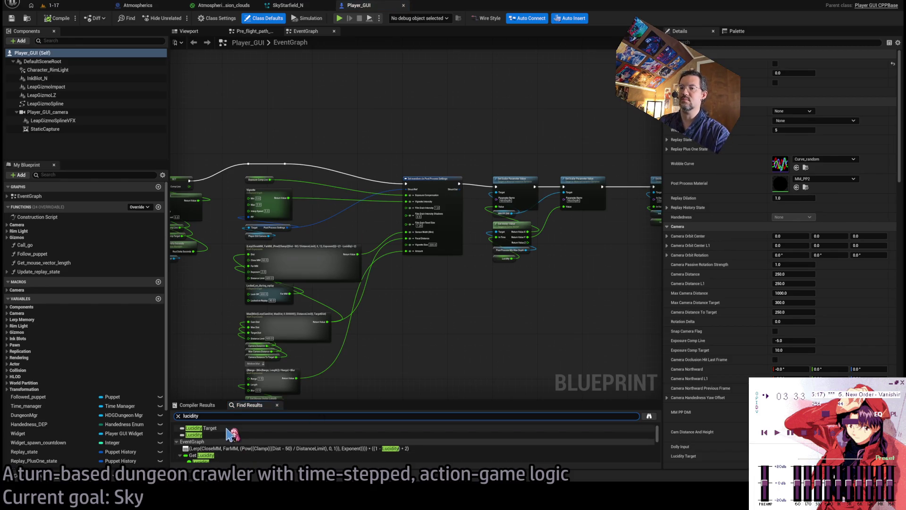
Step: Follow Get Lucidity through Get Vector Value to the Post Process Min Max Depth variable
click(226, 456)
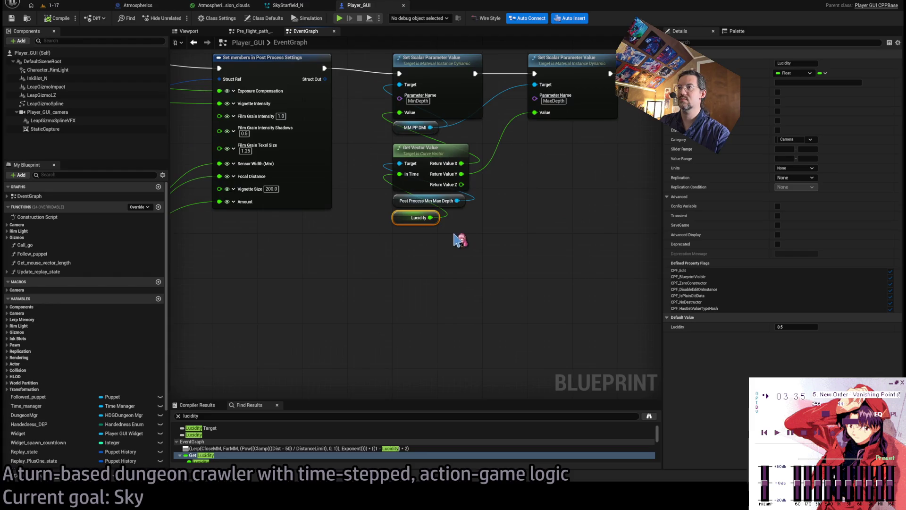
drag(480, 306, 507, 293)
mouse_move(506, 253)
mouse_down()
mouse_move(474, 304)
mouse_move(550, 296)
mouse_up()
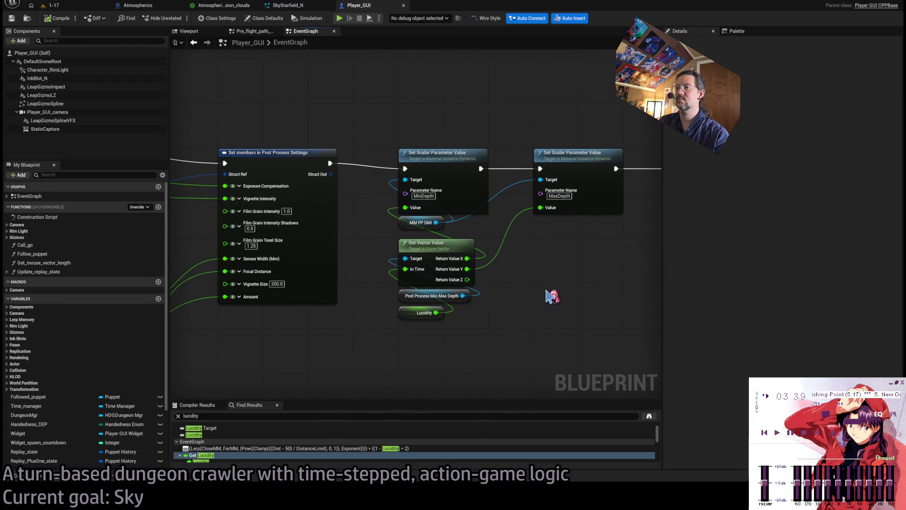
click(418, 319)
click(457, 242)
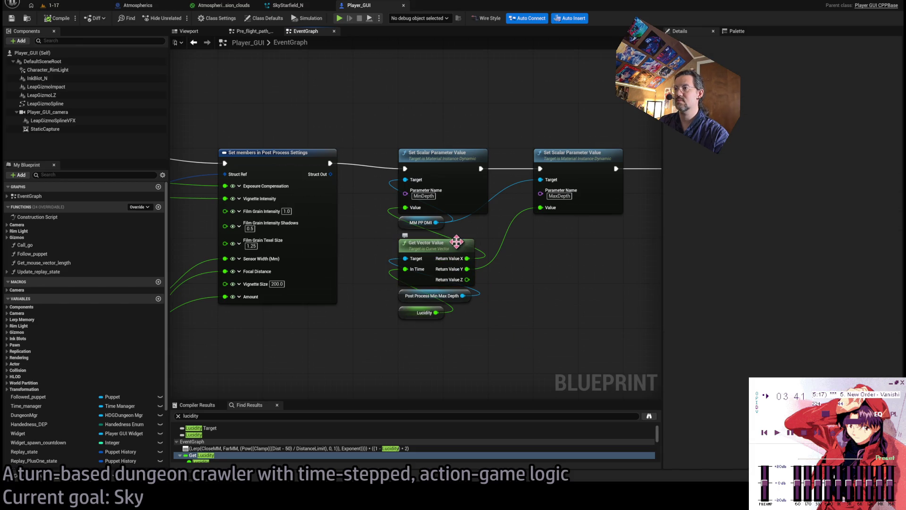
click(400, 296)
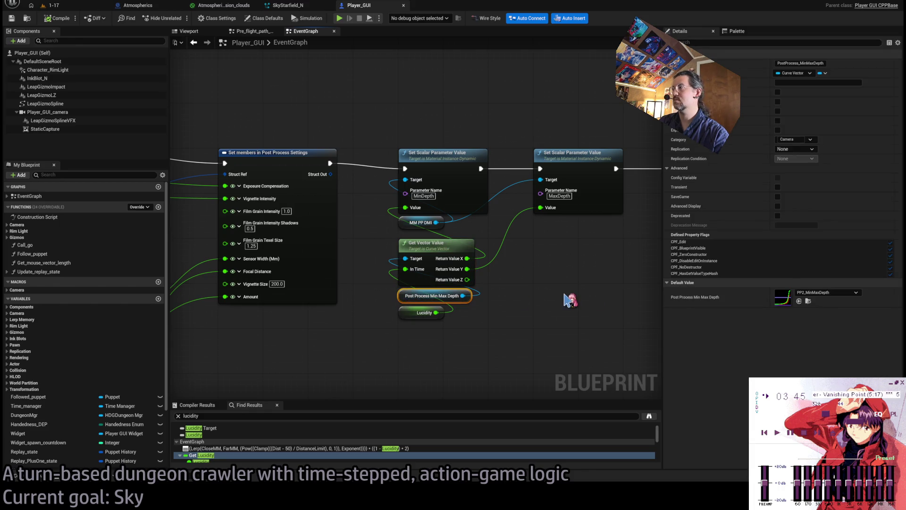
Step: Open the PP2_MinMaxDepth curve, inspect the green end key at 30000, and return to Player_GUI
double_click(784, 297)
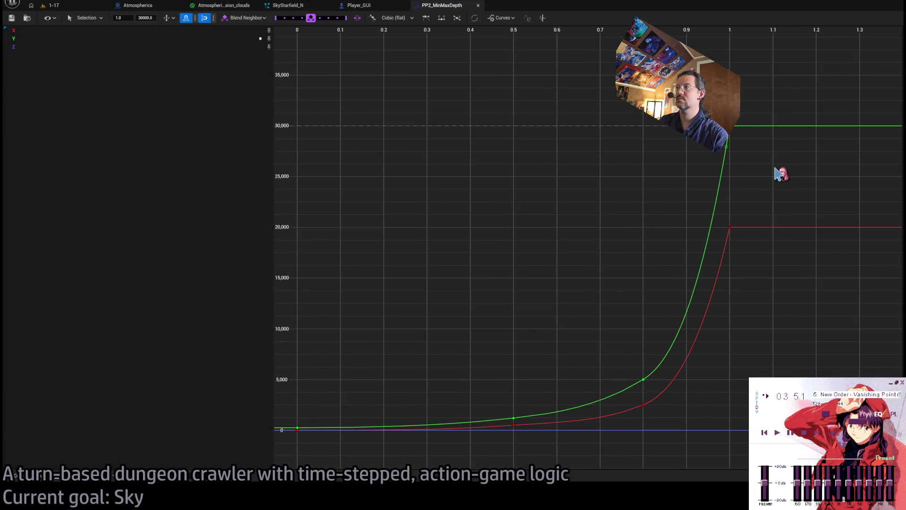
click(732, 128)
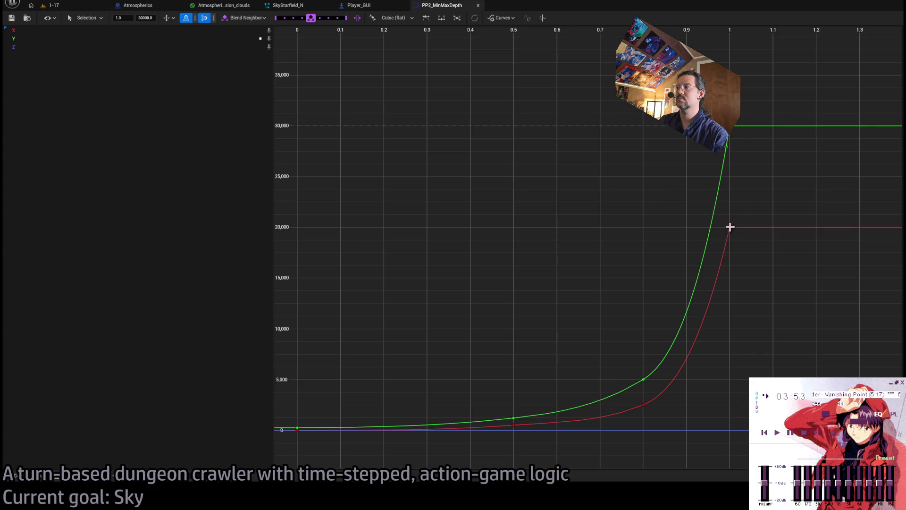
click(74, 7)
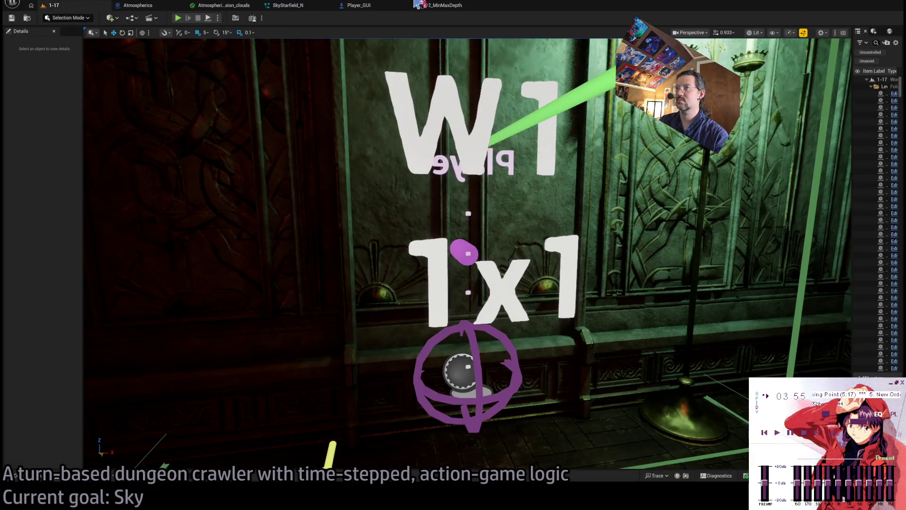
click(439, 5)
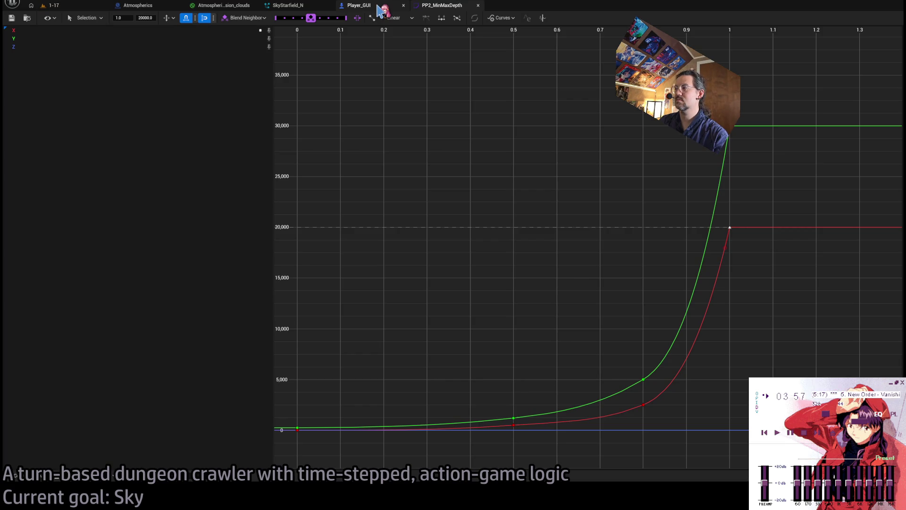
click(380, 9)
mouse_move(490, 206)
mouse_down()
mouse_move(445, 208)
mouse_move(469, 217)
mouse_up()
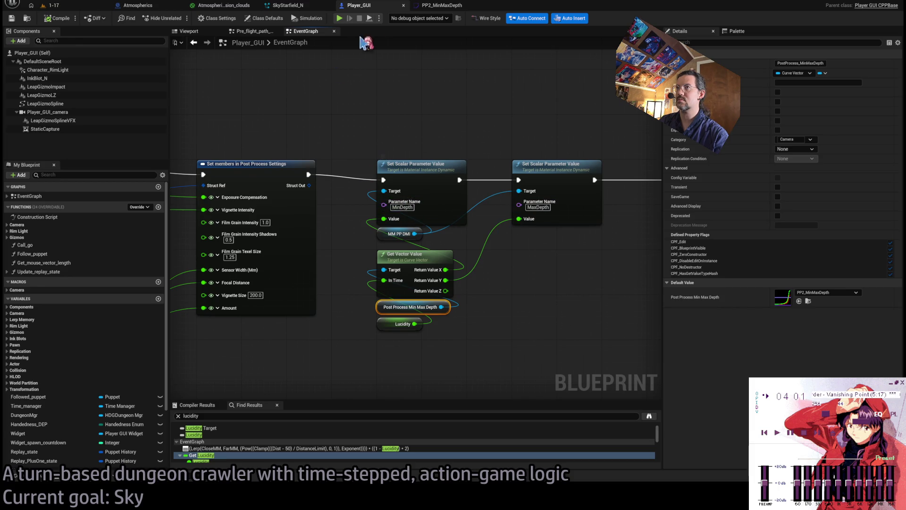
mouse_move(406, 217)
mouse_down()
mouse_move(393, 259)
mouse_move(585, 251)
mouse_move(491, 255)
mouse_up()
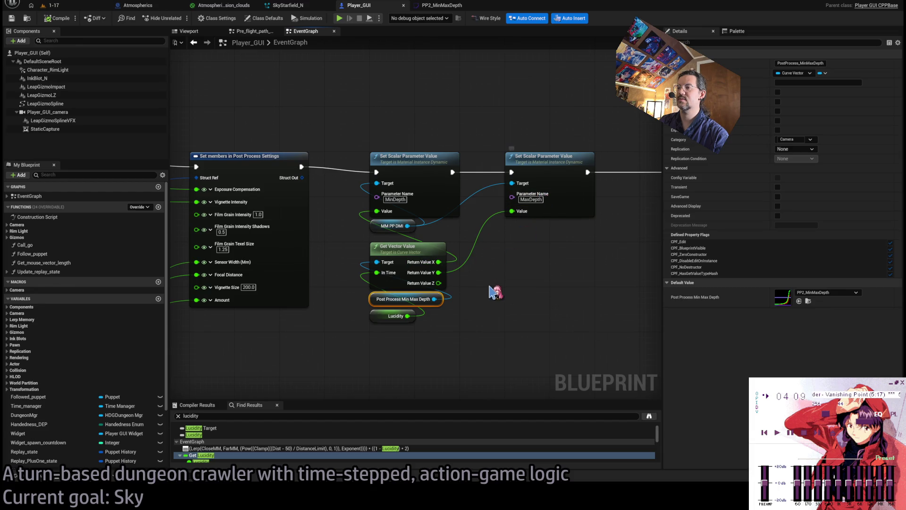
mouse_move(494, 291)
mouse_down()
mouse_move(727, 282)
mouse_move(524, 264)
mouse_move(597, 255)
mouse_move(635, 235)
mouse_up()
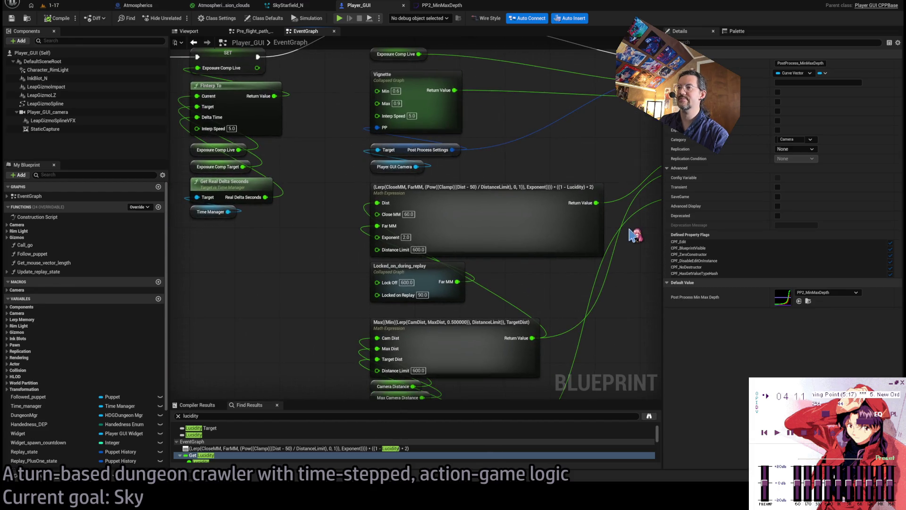
mouse_move(526, 277)
mouse_down()
mouse_move(502, 327)
mouse_move(484, 121)
mouse_move(404, 182)
mouse_up()
mouse_move(467, 147)
mouse_down()
mouse_move(388, 331)
mouse_move(403, 269)
mouse_up()
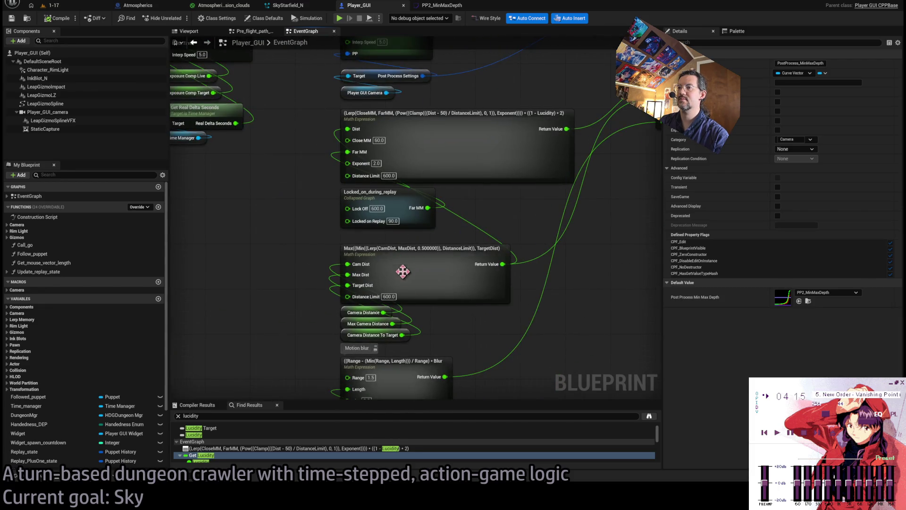
drag(415, 376, 476, 311)
drag(539, 229, 487, 273)
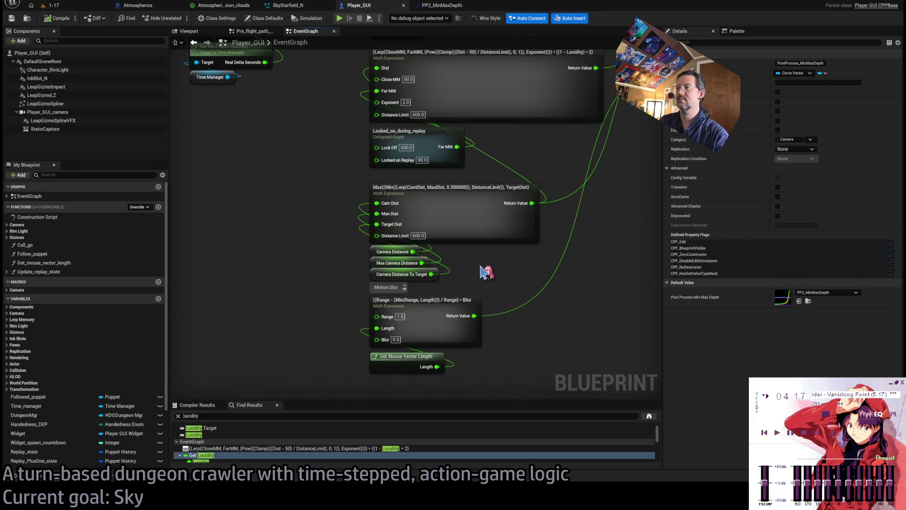
mouse_move(420, 259)
mouse_down()
mouse_move(419, 330)
mouse_move(463, 375)
mouse_move(500, 364)
mouse_move(486, 347)
mouse_up()
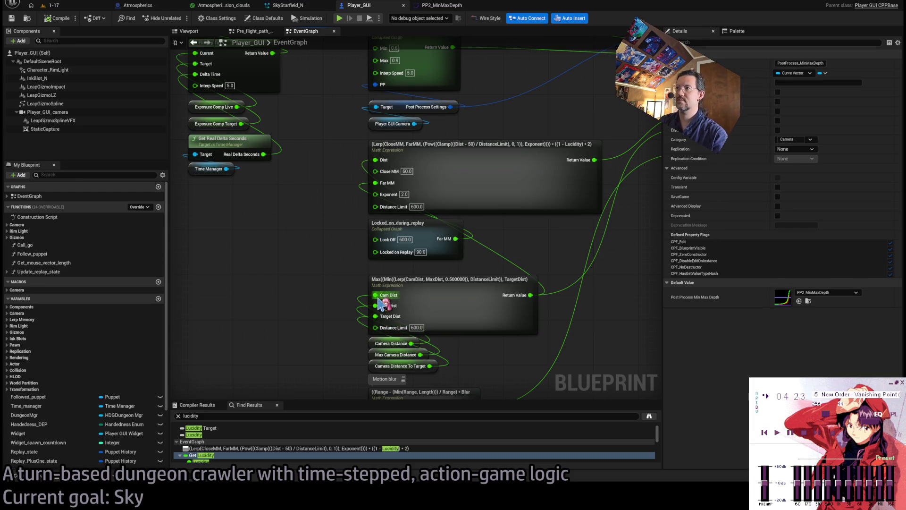
drag(565, 144, 418, 241)
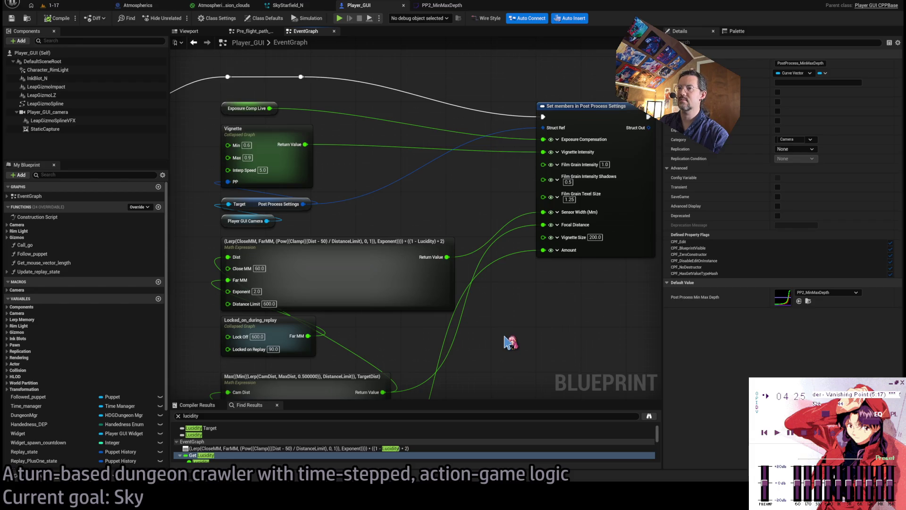
scroll(510, 340, down, 2)
drag(552, 326, 310, 323)
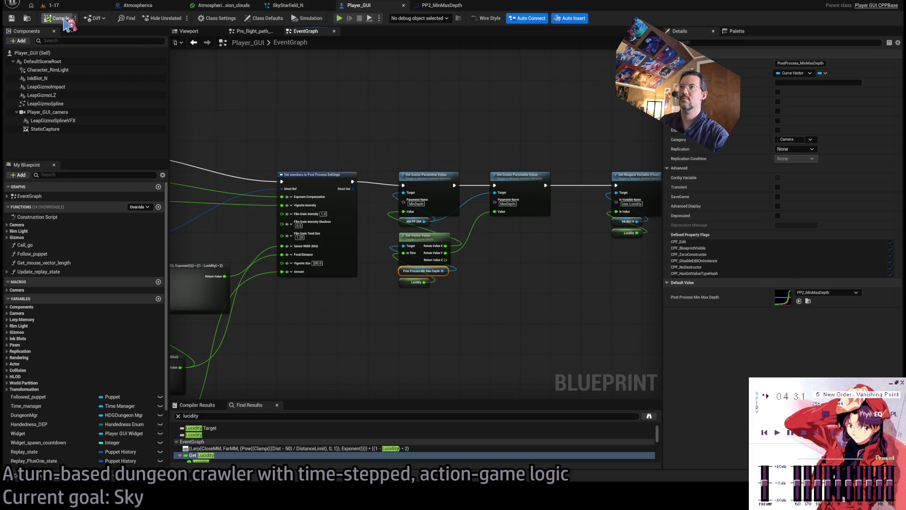
Step: Select the Lucidity getter in Player_GUI and search the blueprint for all its uses
click(85, 5)
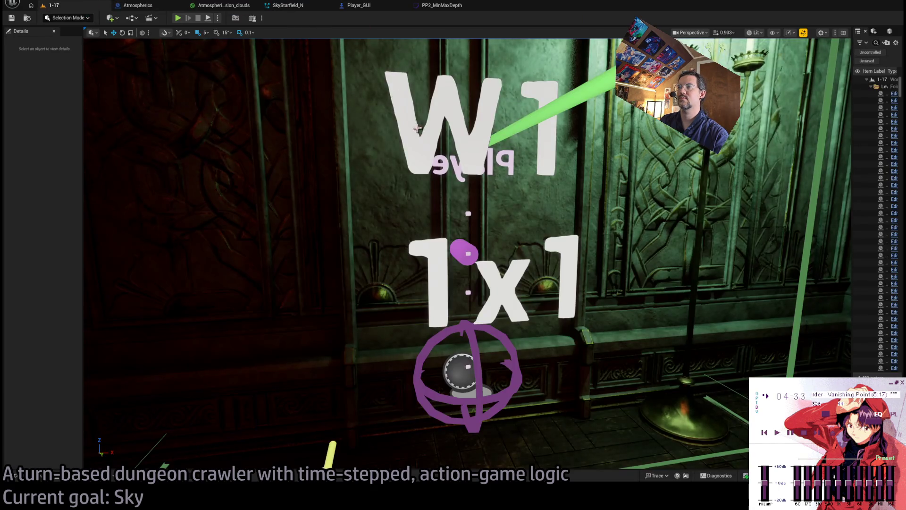
click(366, 7)
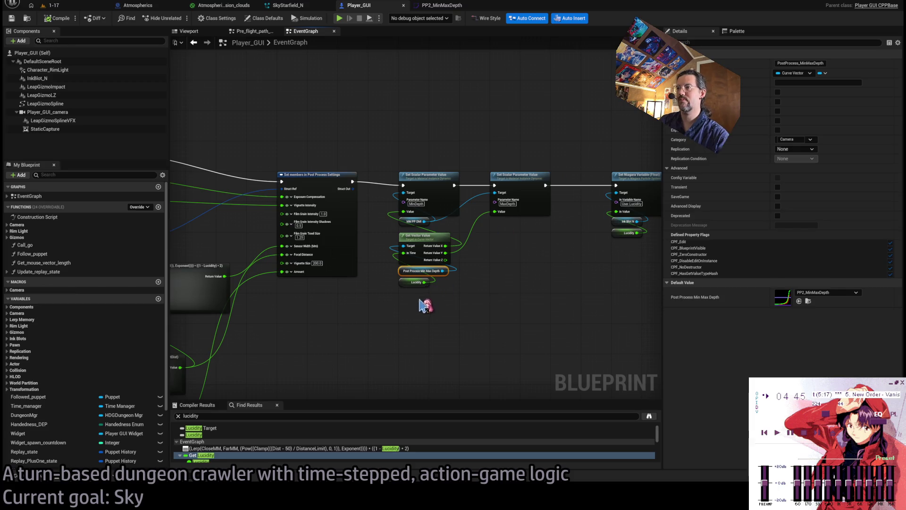
click(410, 284)
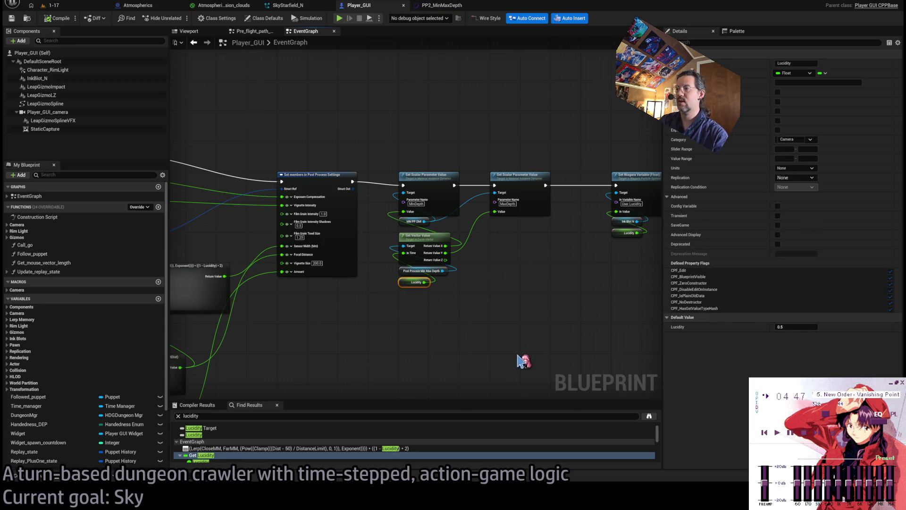
key(alt+shift+f)
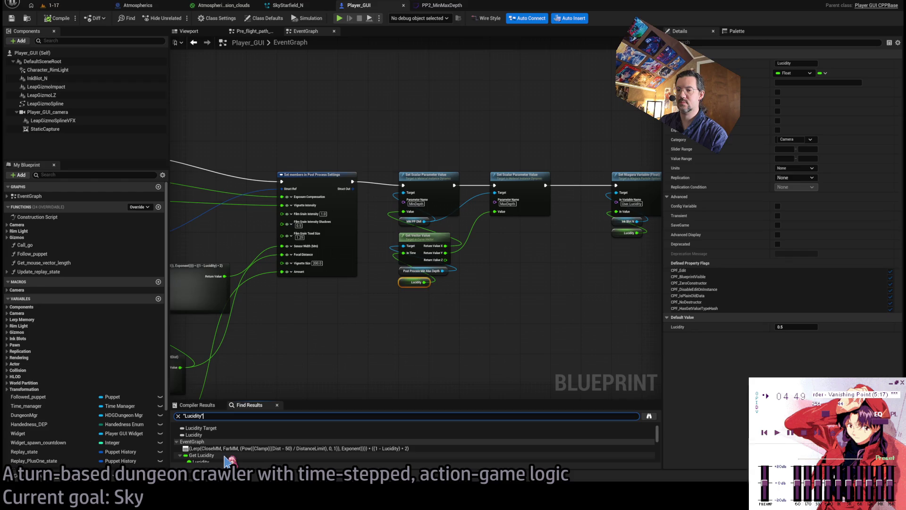
Step: Open the Set_Lucidity function from the results and inspect its Break Puppet History Status Effect node
click(227, 455)
scroll(231, 450, down, 5)
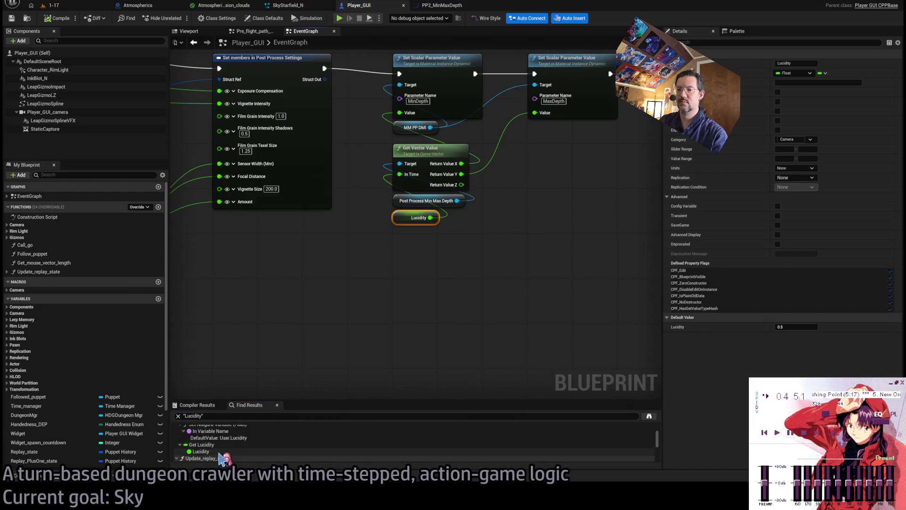
scroll(231, 446, down, 5)
click(229, 449)
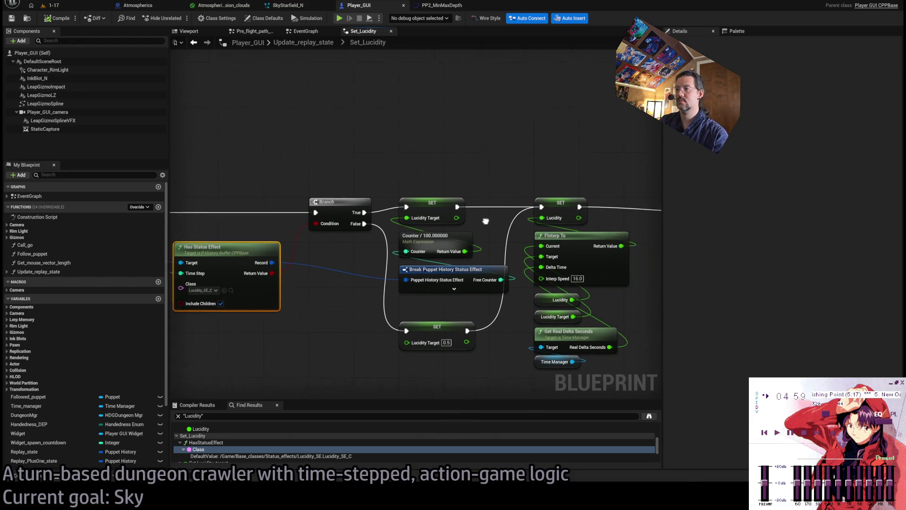
click(454, 272)
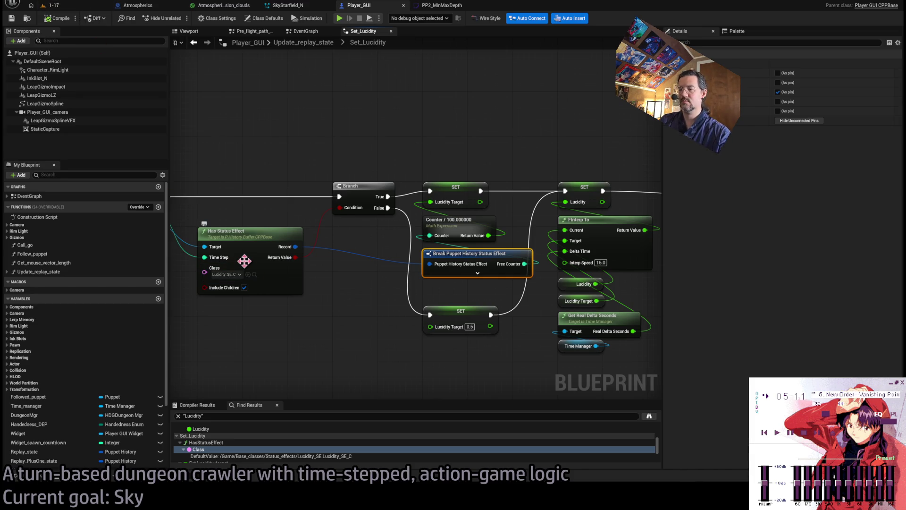
Step: Open Lucidity_SE, review its Record_lucidity_into_free_counter function, then close the blueprint
key(ctrl+p)
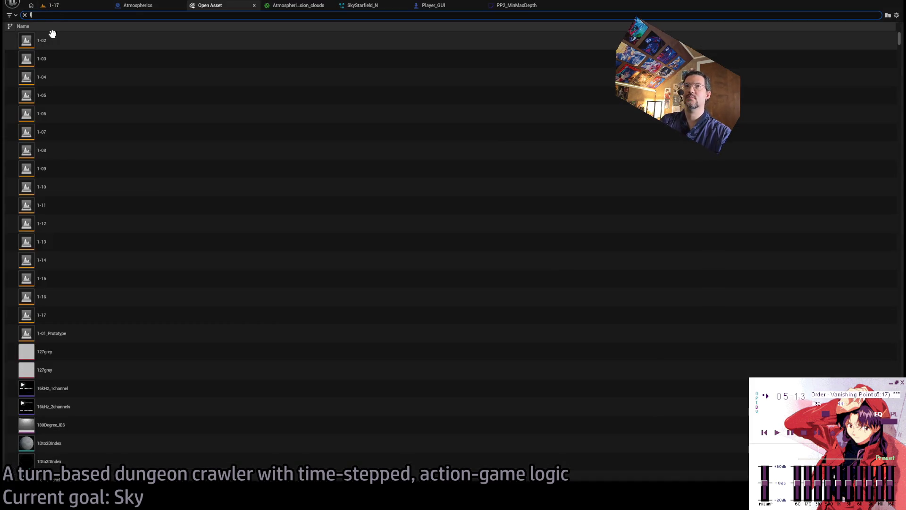
text(lucidity)
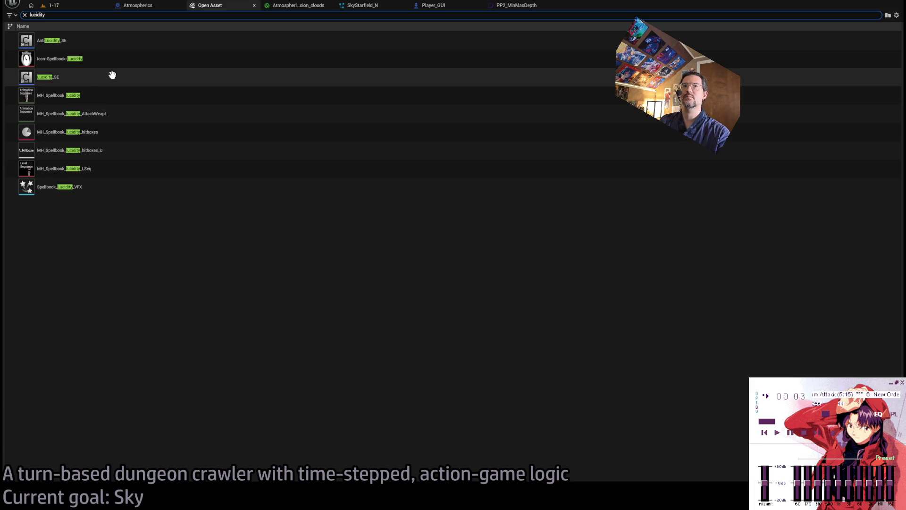
double_click(112, 75)
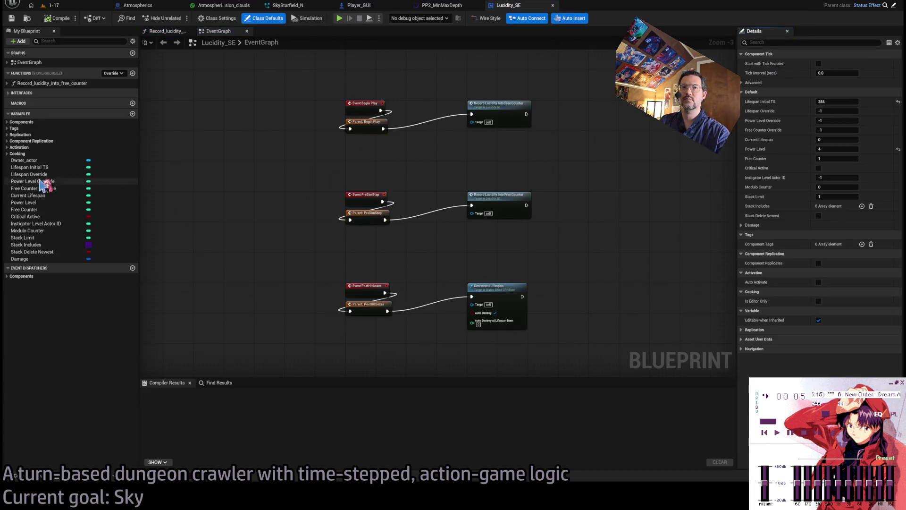
mouse_move(373, 168)
mouse_down()
mouse_move(380, 229)
mouse_move(392, 156)
mouse_up()
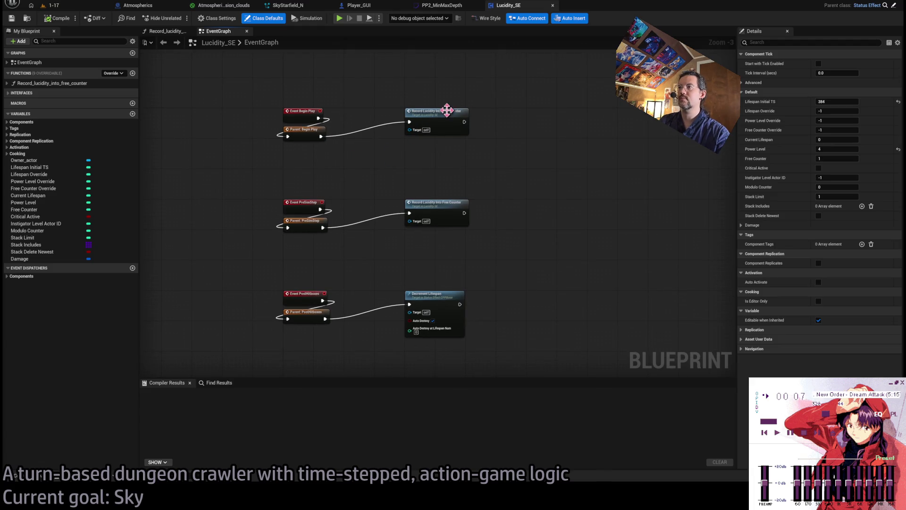
double_click(425, 121)
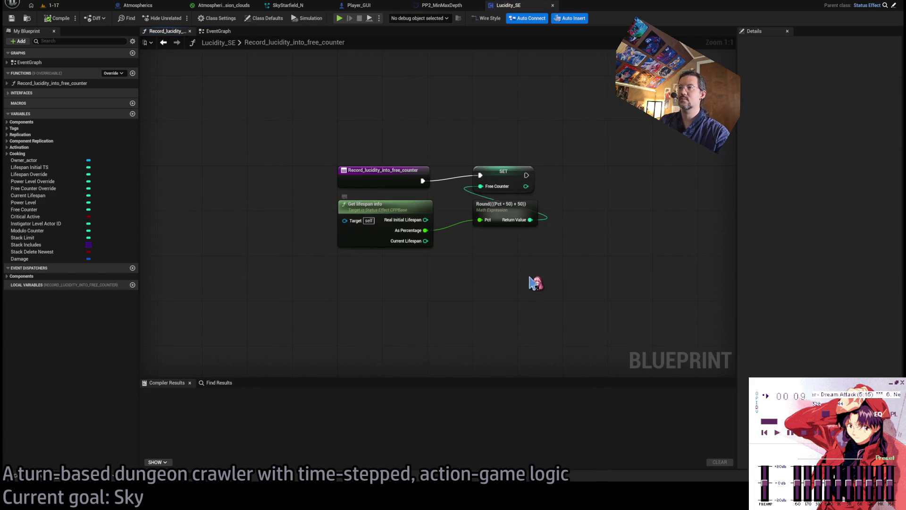
drag(495, 259, 422, 274)
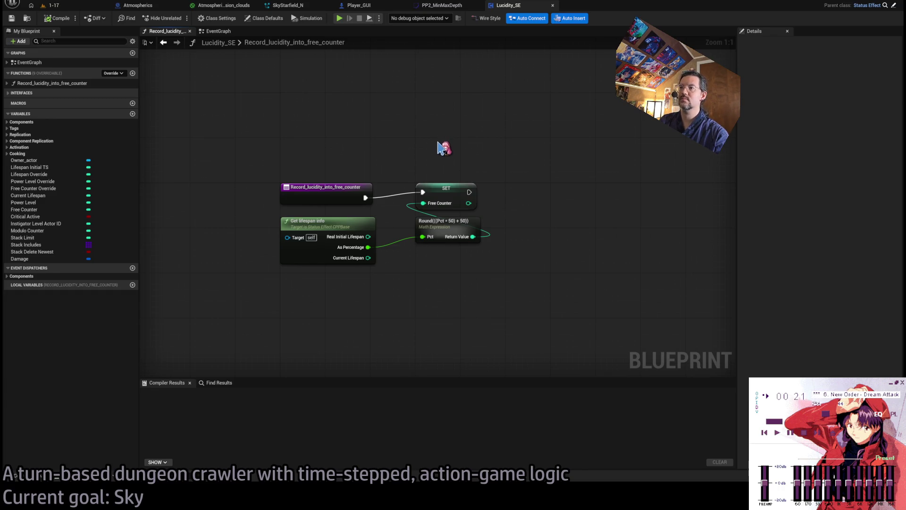
middle_click(528, 8)
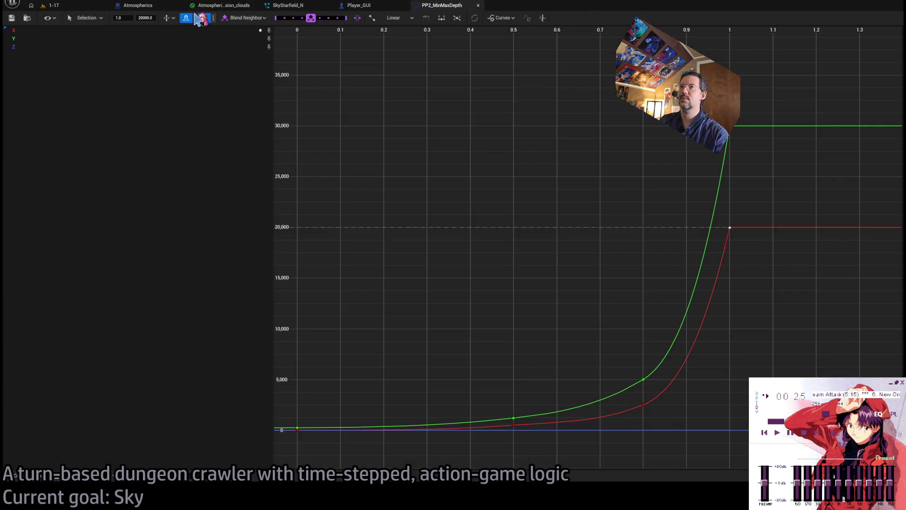
click(155, 6)
key(ctrl+Tab)
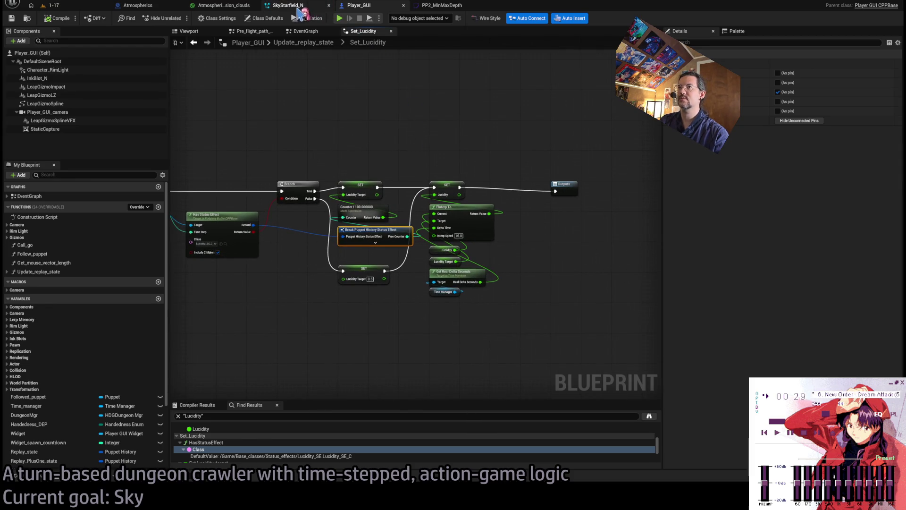
click(442, 6)
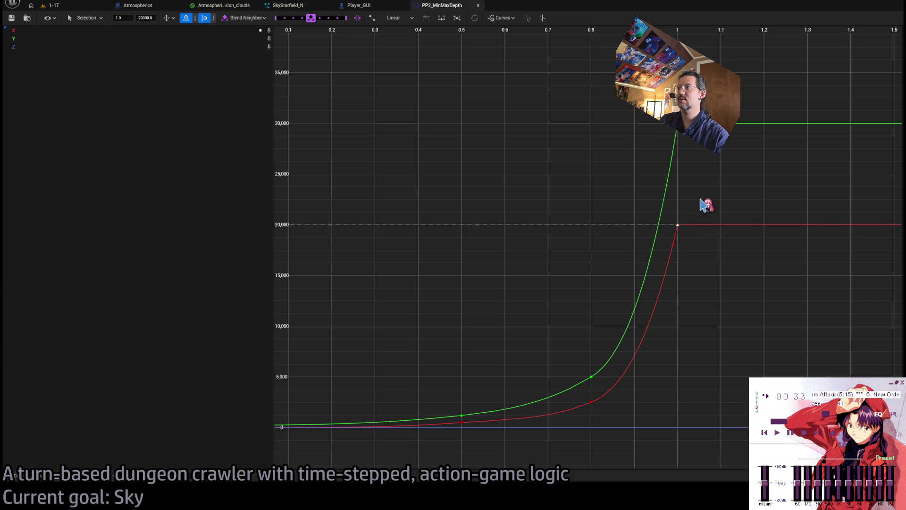
drag(686, 192, 722, 290)
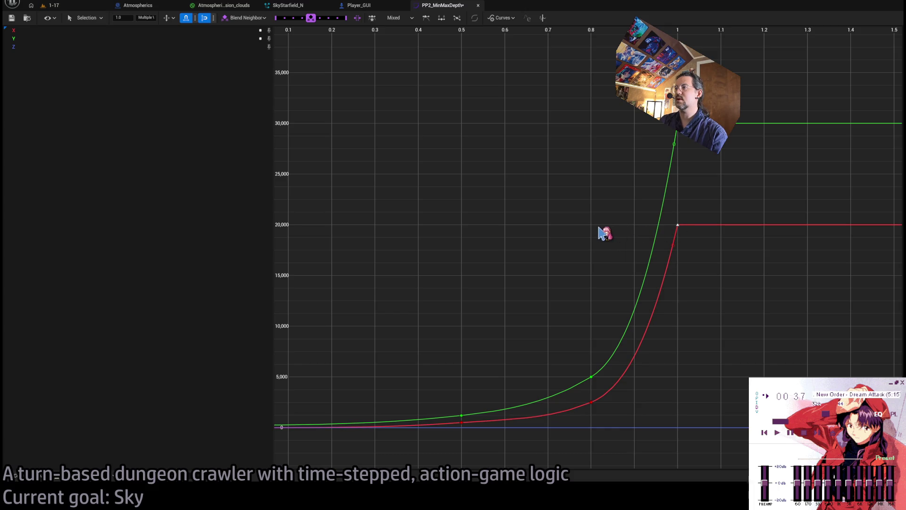
click(677, 225)
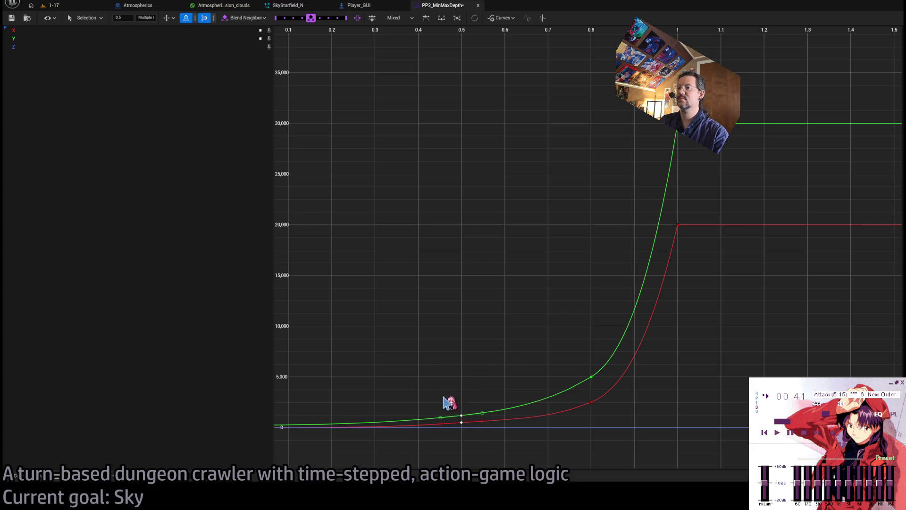
drag(449, 402, 474, 427)
drag(568, 360, 611, 411)
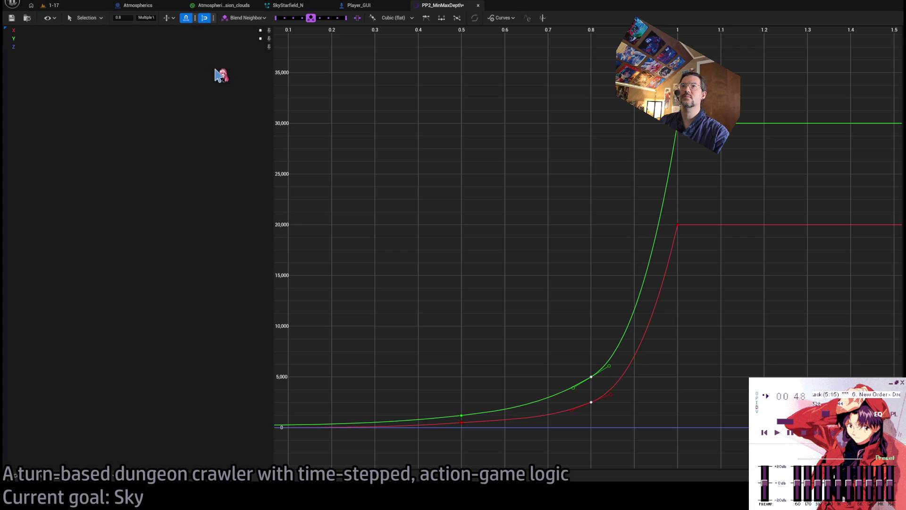
click(187, 19)
click(591, 380)
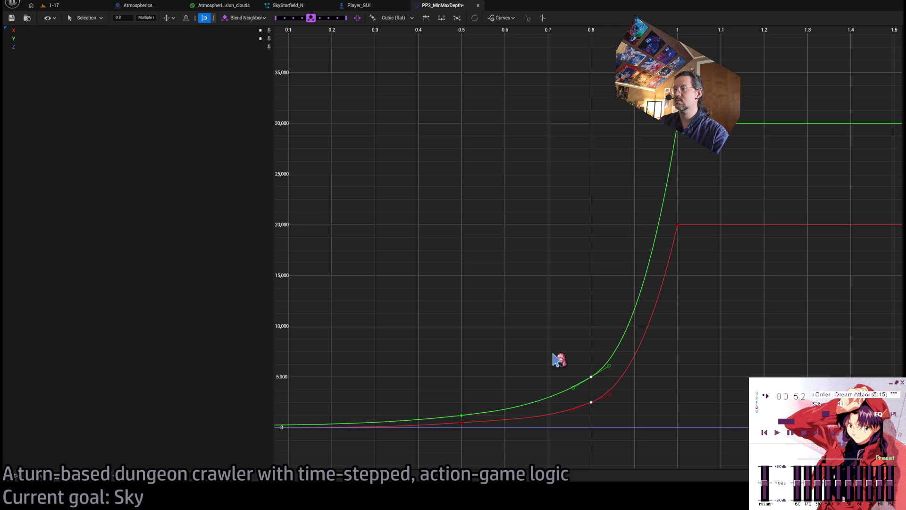
click(590, 377)
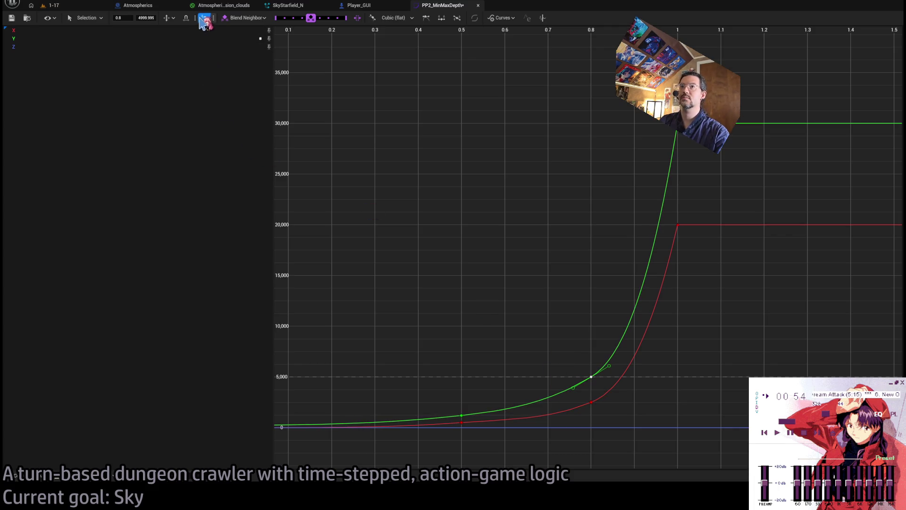
click(186, 19)
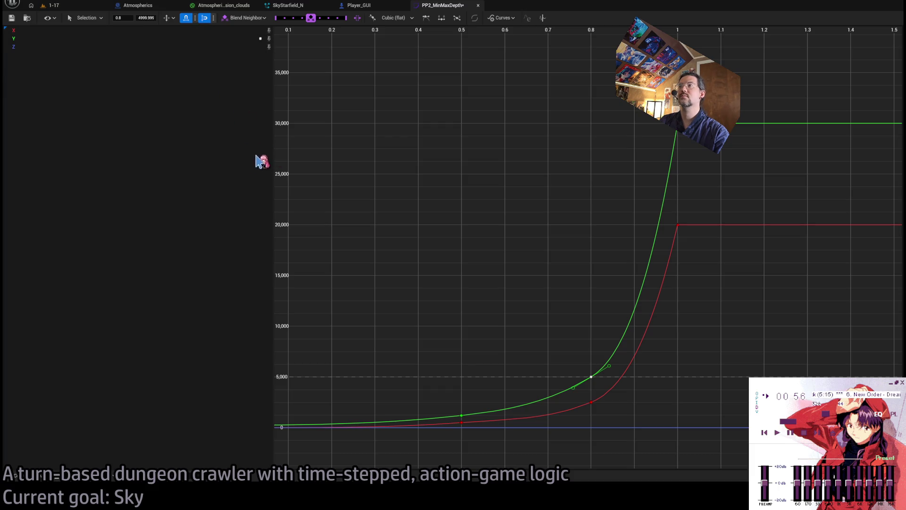
click(435, 162)
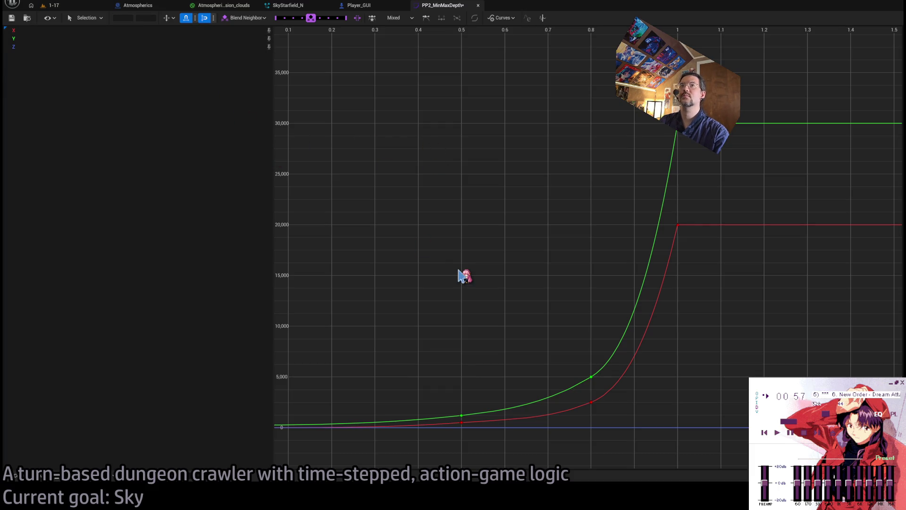
click(204, 17)
click(186, 18)
mouse_move(547, 342)
mouse_down()
mouse_move(609, 409)
mouse_move(543, 324)
mouse_move(390, 331)
mouse_up()
key(ctrl+z)
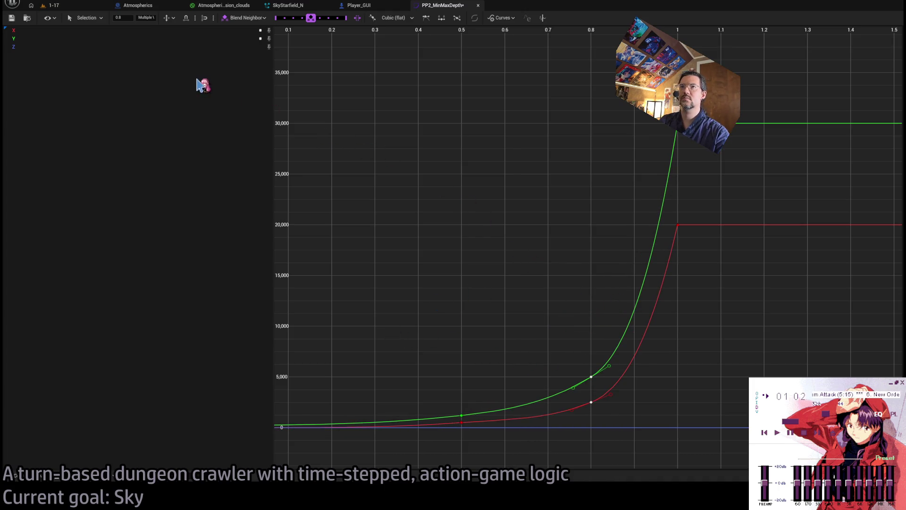
click(186, 18)
click(440, 124)
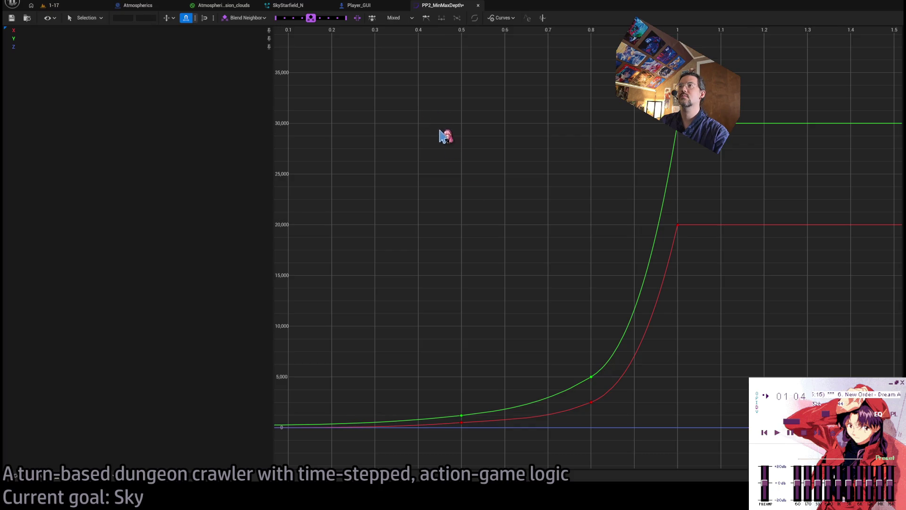
click(591, 376)
text(0.7)
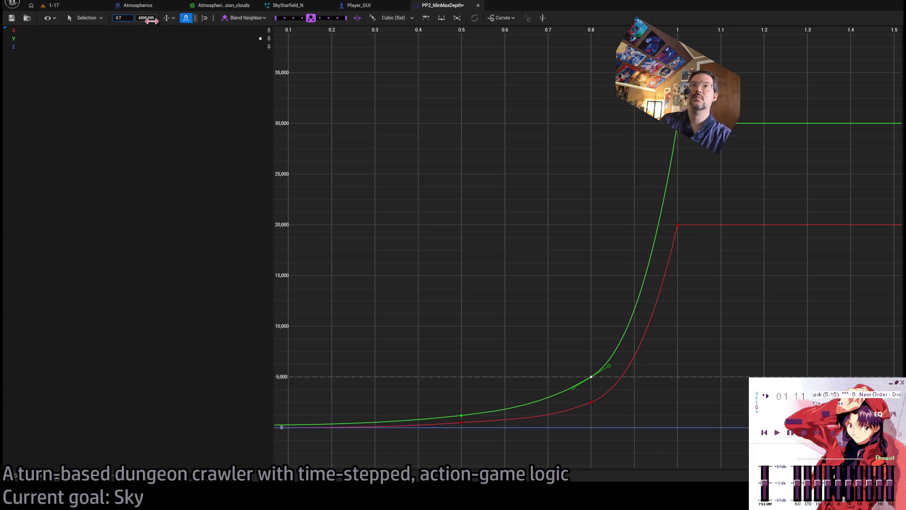
Step: Move the green and red middle keys to time 0.7 and the red end key to 0.8
key(Return)
click(591, 401)
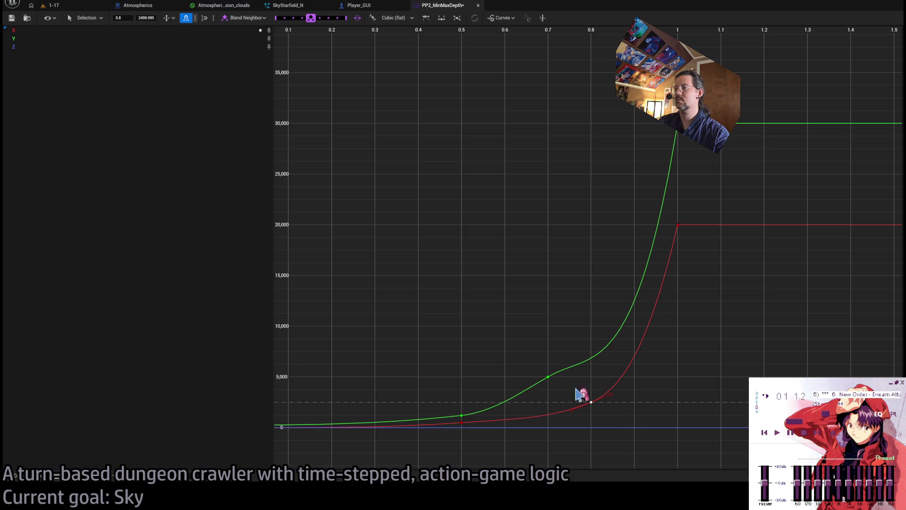
click(126, 18)
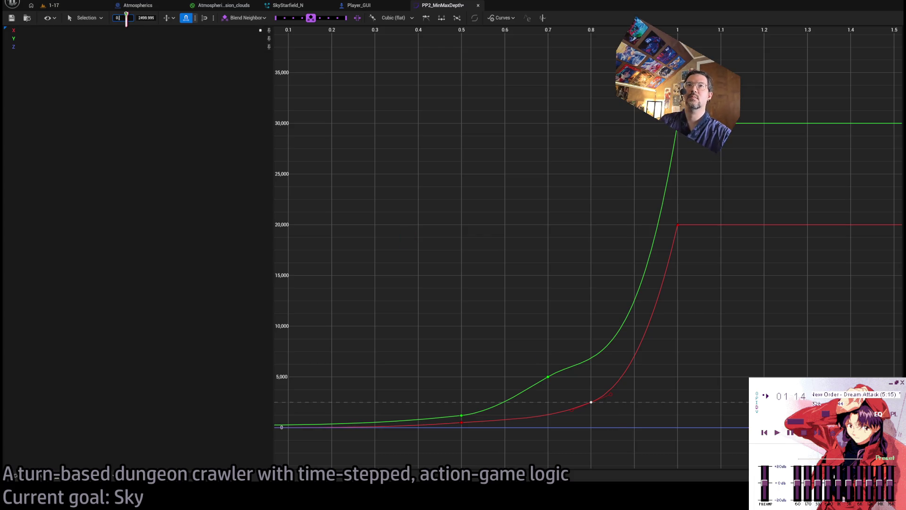
text(.7)
key(Return)
click(678, 225)
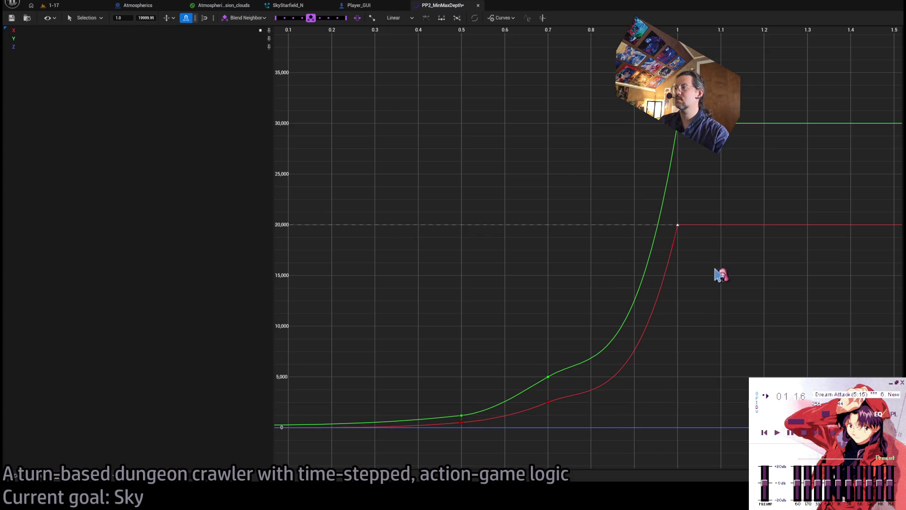
click(124, 18)
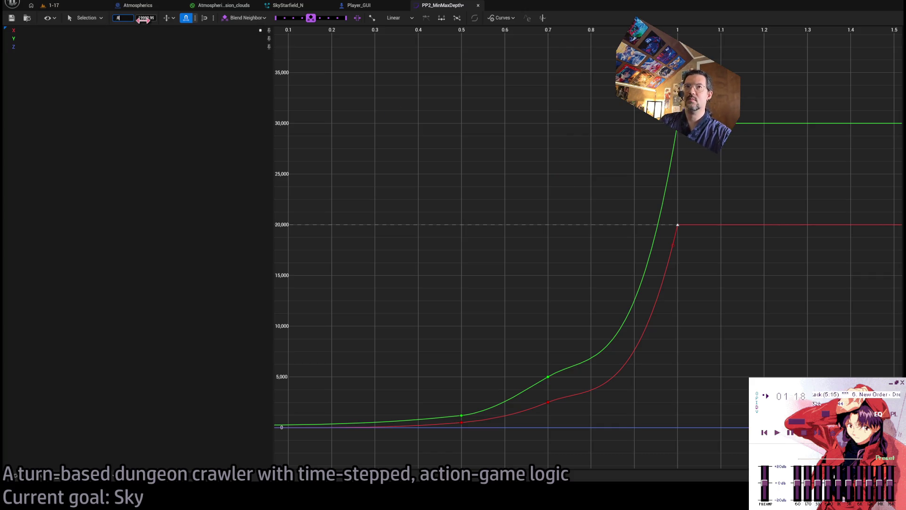
key(Return)
Step: Move the green and red peak keys to time 0.85 and save the PP2_MinMaxDepth curve
click(678, 124)
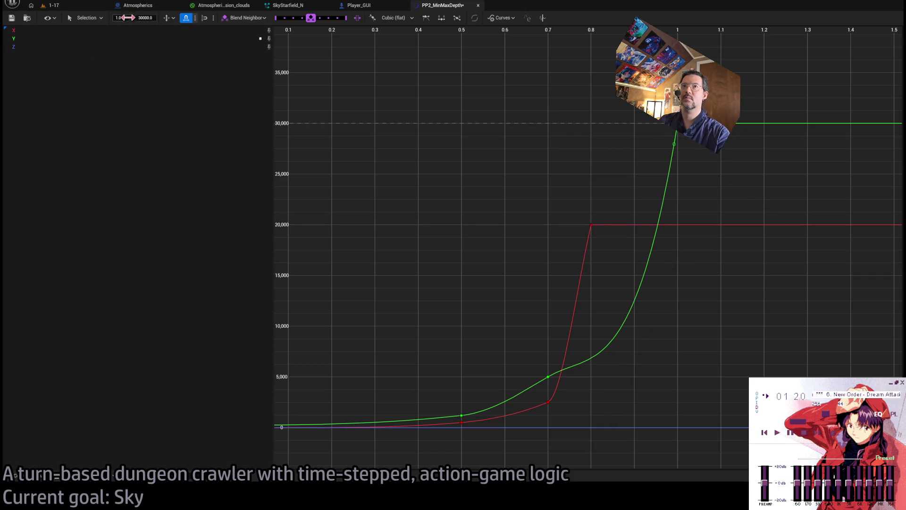
click(126, 18)
text(0.8)
key(Return)
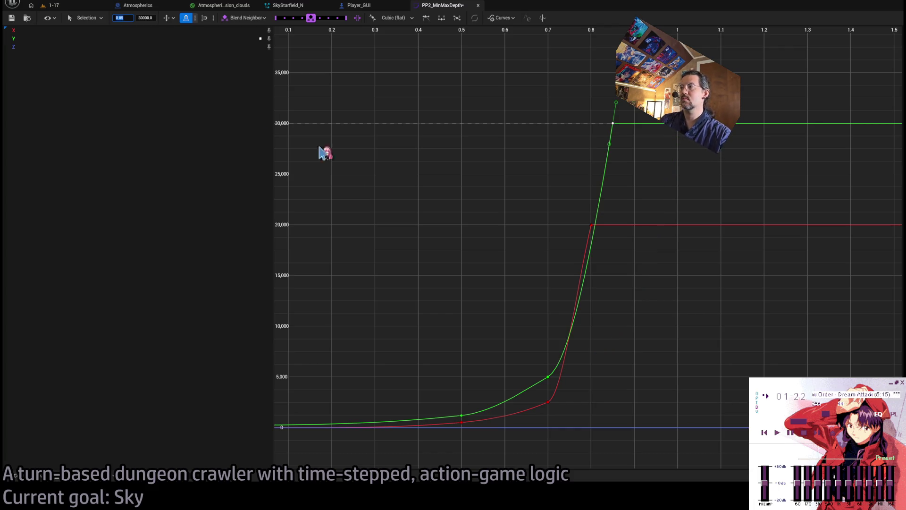
click(591, 224)
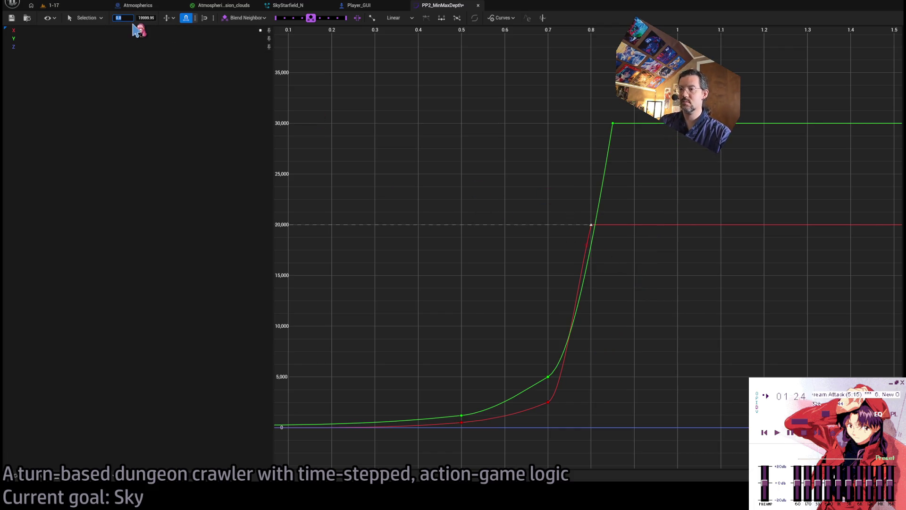
text(0.85)
key(Return)
click(475, 192)
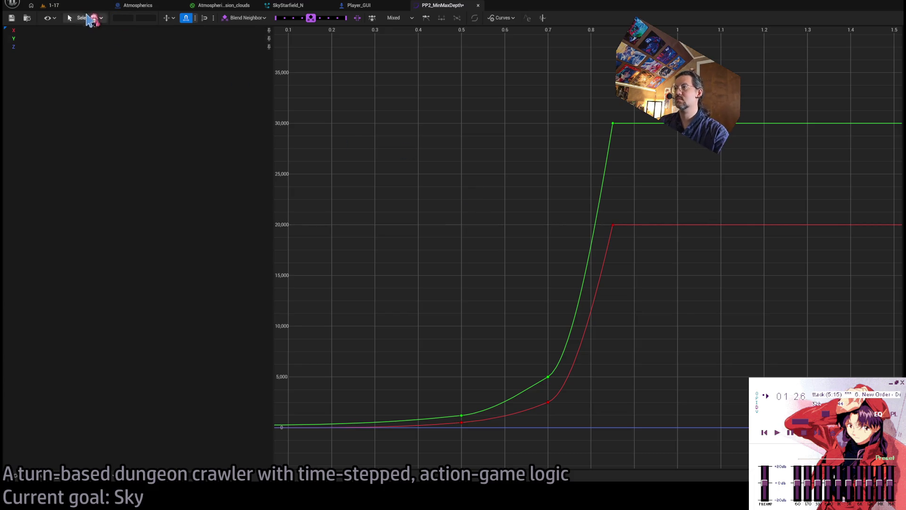
click(11, 18)
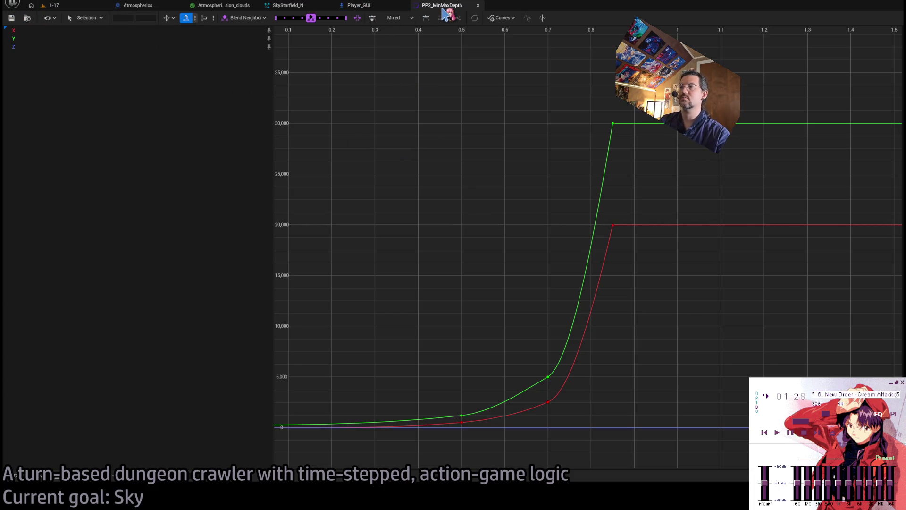
Step: Flip between the clouds material, Atmospherics, SkyStarfield_N, Player_GUI and PP2_MinMaxDepth editor tabs
click(242, 7)
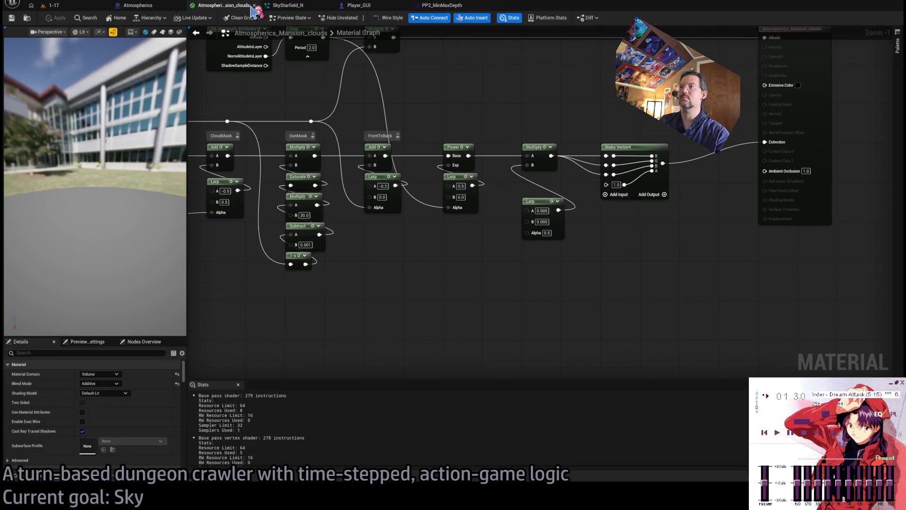
click(171, 10)
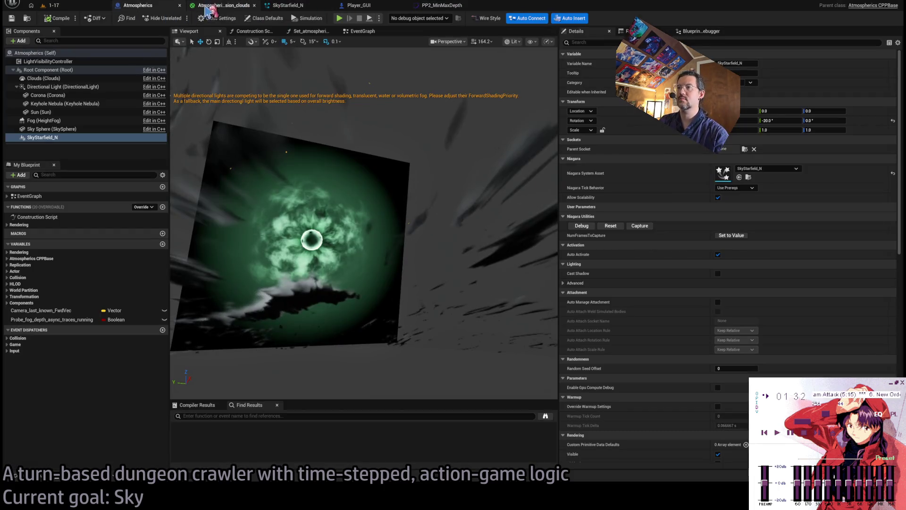
click(234, 7)
click(361, 6)
click(323, 7)
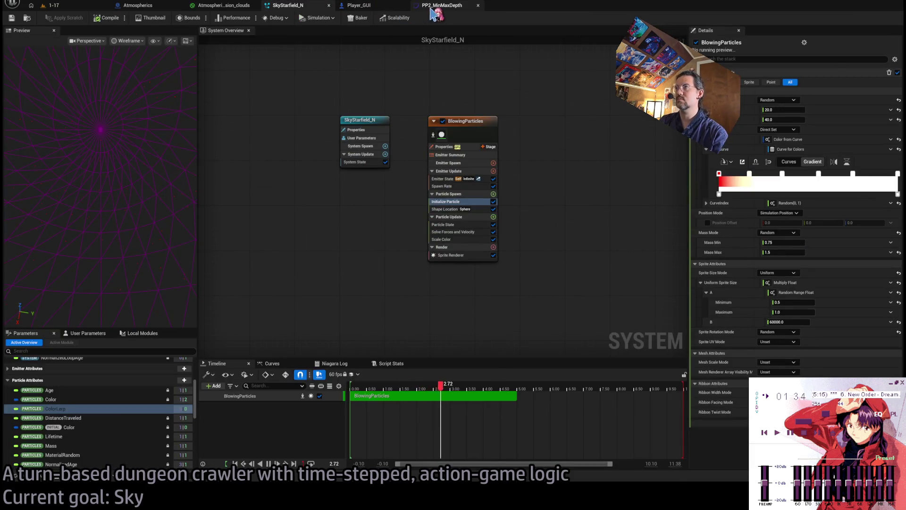
click(442, 6)
click(288, 6)
click(213, 5)
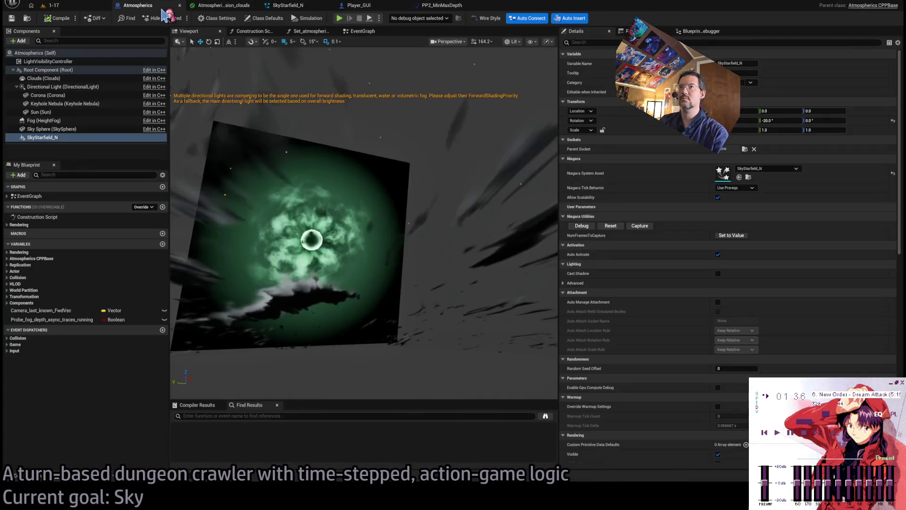
Step: Compare Player_GUI with SkyStarfield_N, then bring up Player_GUI's event graph and its Lucidity-driven post-process nodes
click(373, 7)
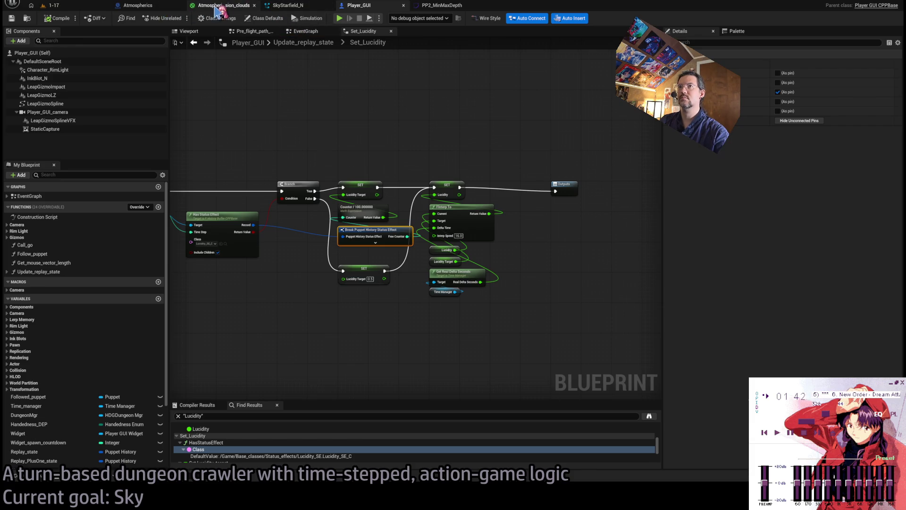
click(266, 6)
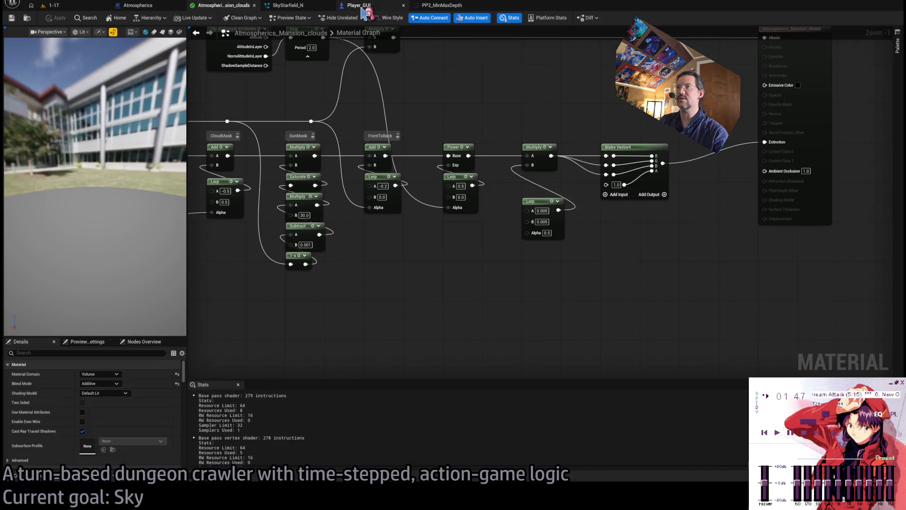
click(359, 6)
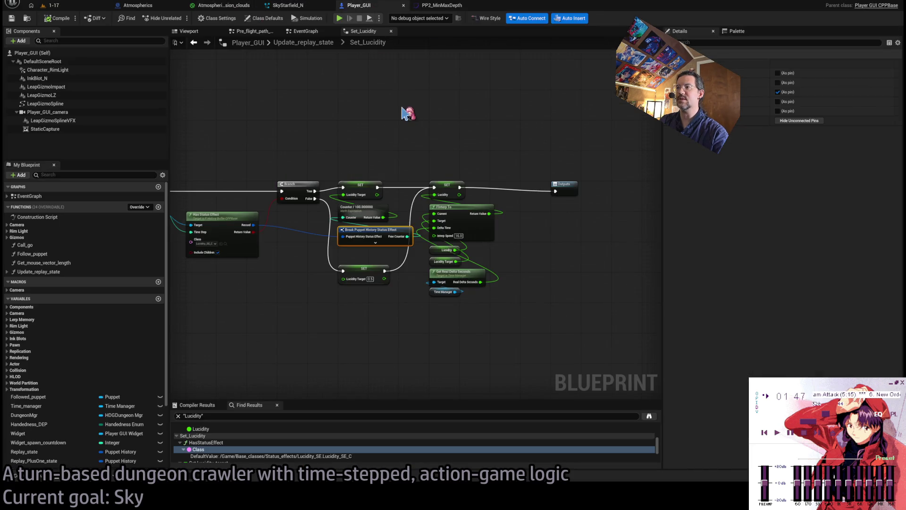
click(316, 33)
scroll(445, 189, down, 5)
Step: Frame the whole PP2_MinMaxDepth curve and select the top green key at 0.85
scroll(429, 199, up, 5)
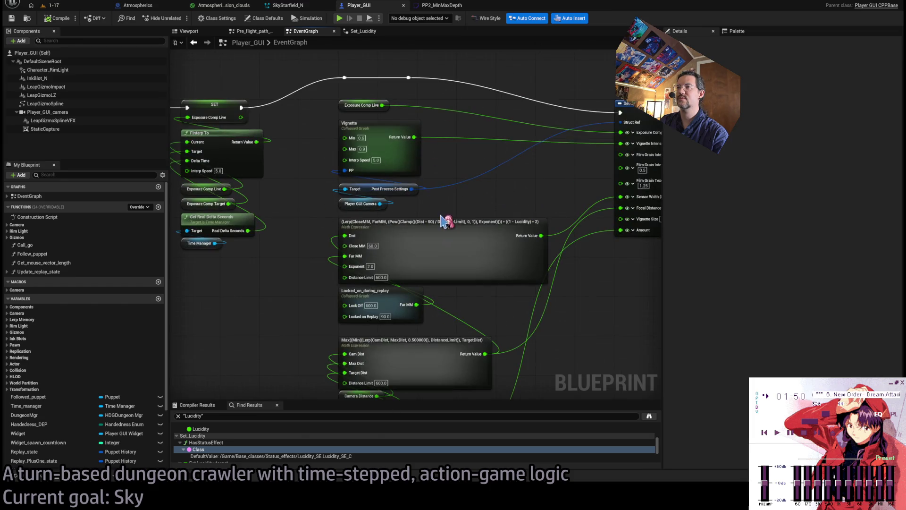
click(429, 6)
scroll(522, 186, down, 4)
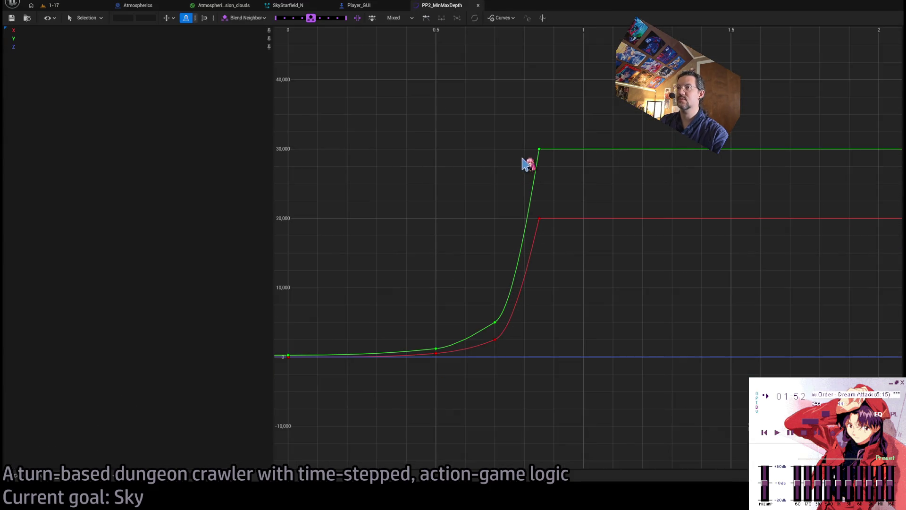
drag(564, 177, 576, 189)
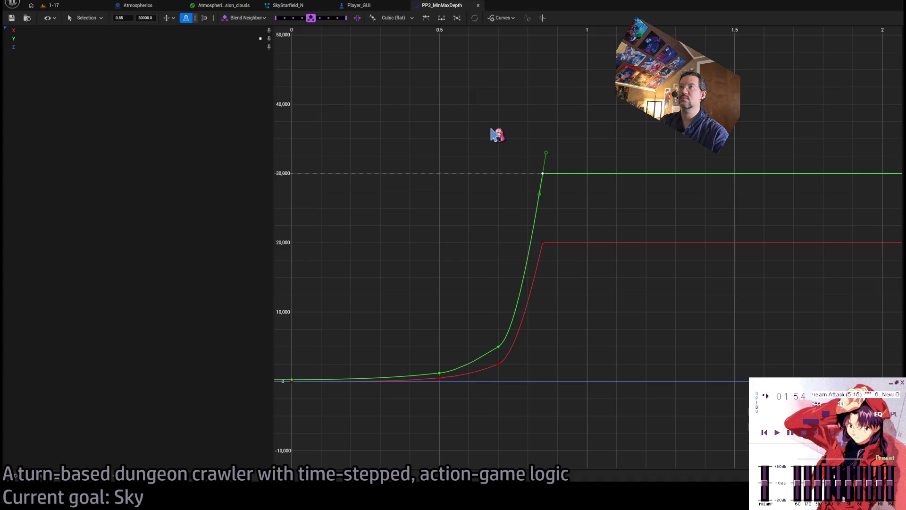
drag(508, 149, 562, 204)
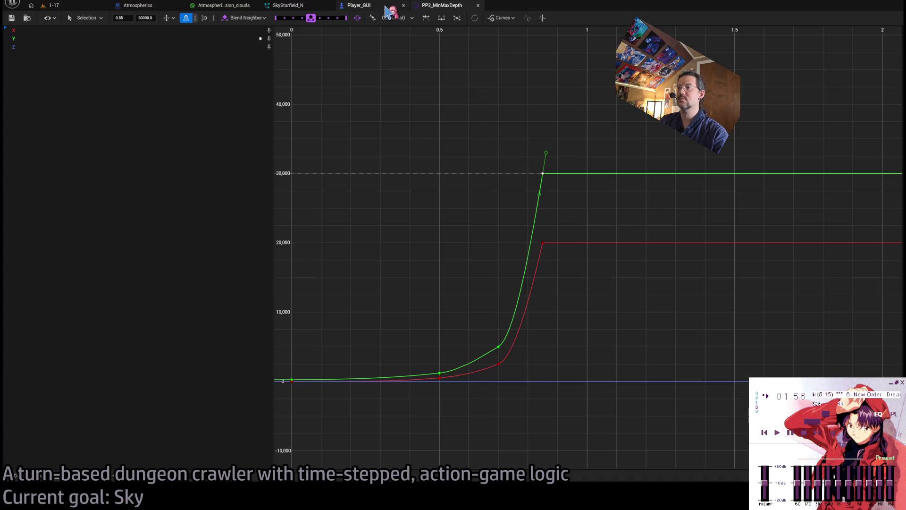
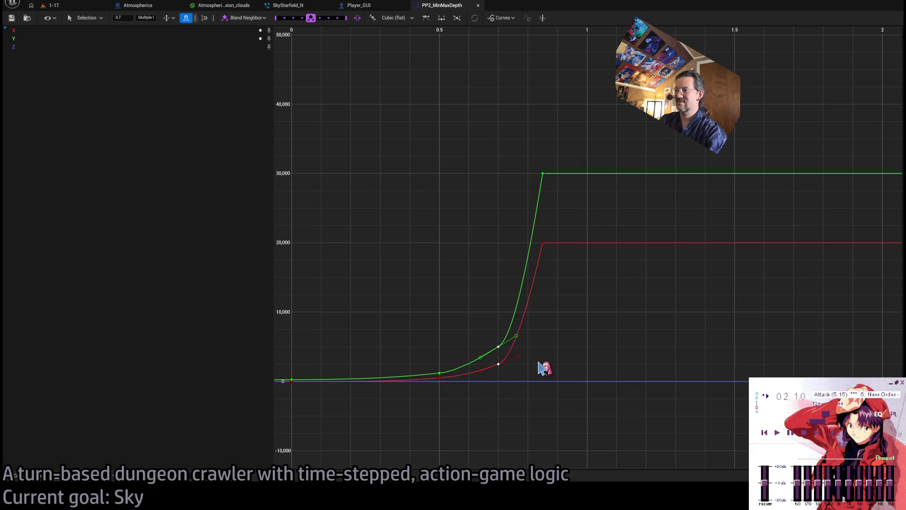
Step: Deselect the depth curve key and switch to the Player_GUI blueprint's event graph
scroll(542, 366, up, 2)
click(514, 355)
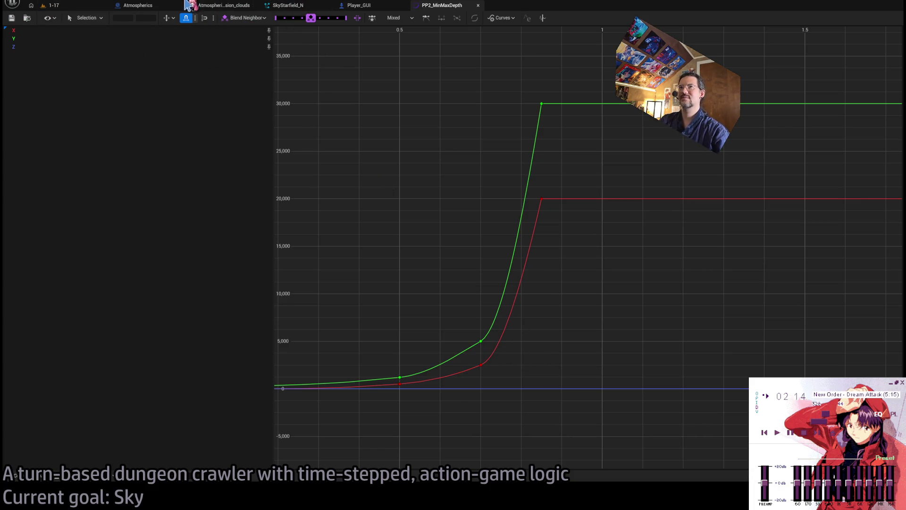
click(353, 6)
Step: Duplicate the MaxDepth Set Scalar Parameter Value node and chain it into the execution flow
scroll(427, 128, down, 4)
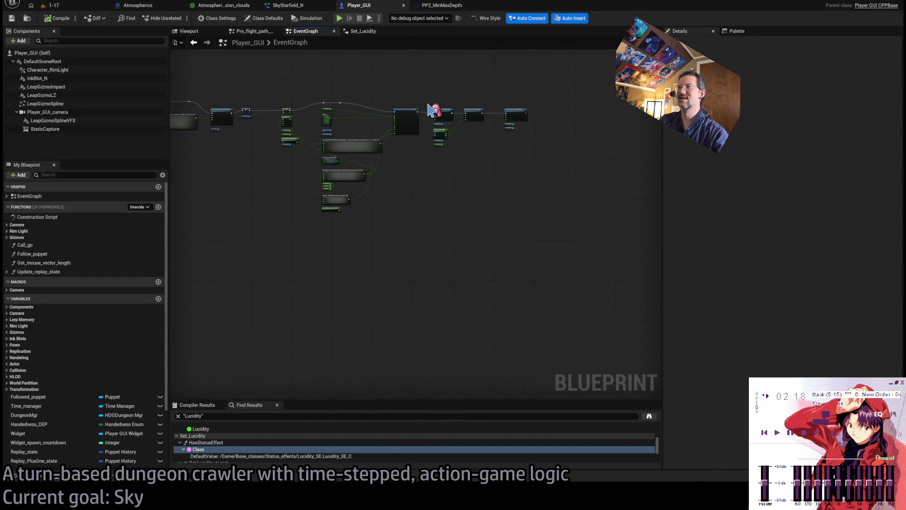
scroll(415, 154, up, 3)
click(490, 221)
click(494, 328)
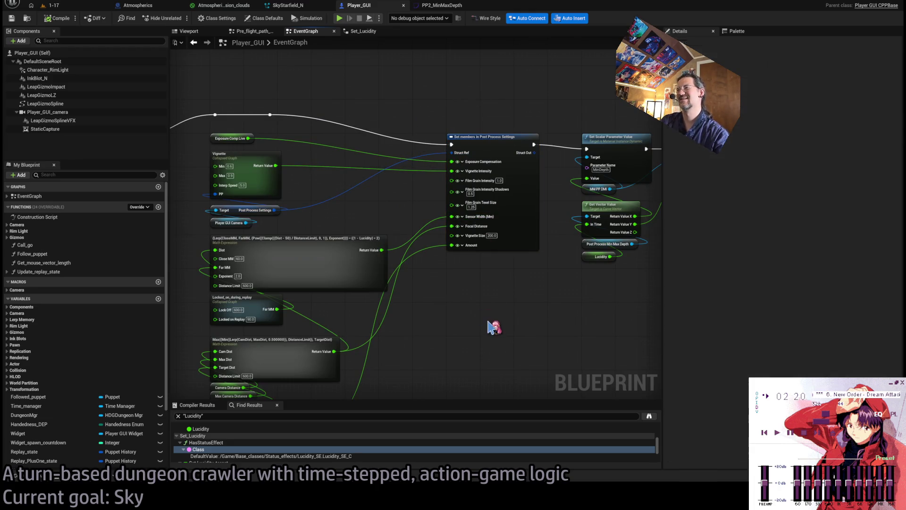
drag(472, 124, 415, 186)
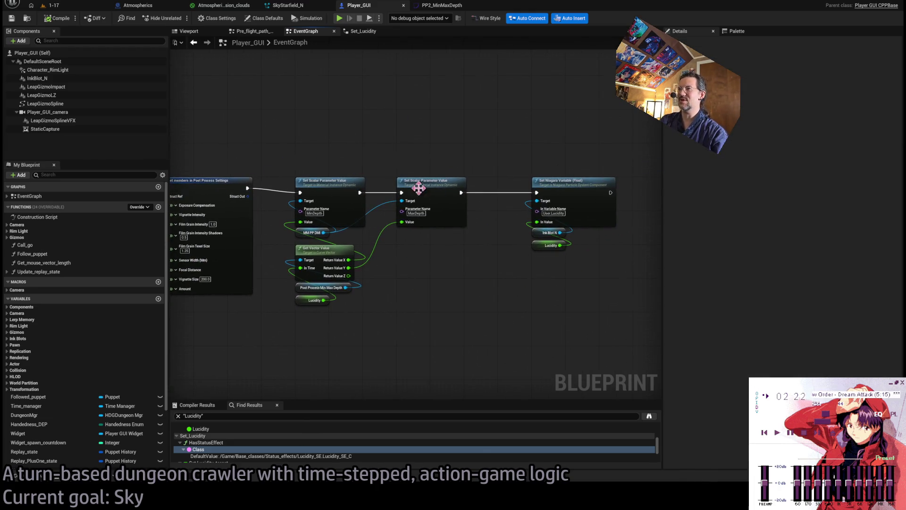
scroll(447, 257, up, 1)
drag(416, 271, 486, 273)
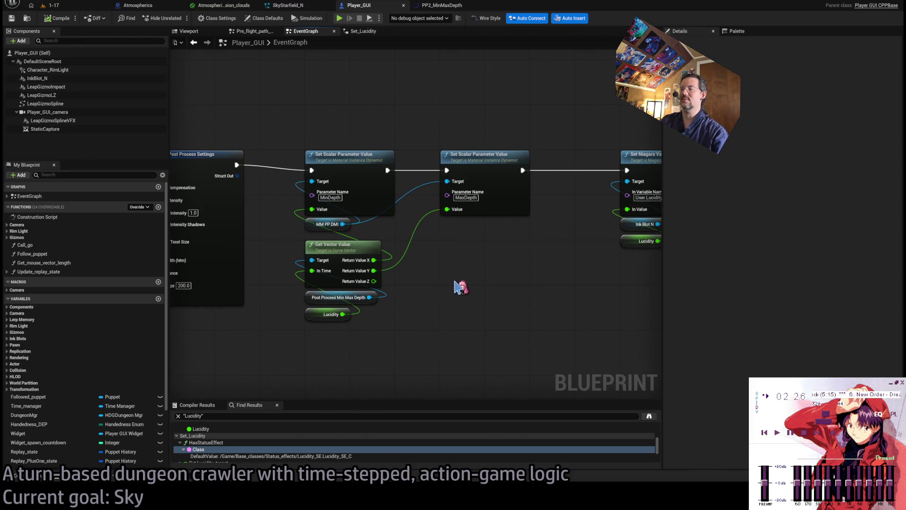
key(ctrl+c)
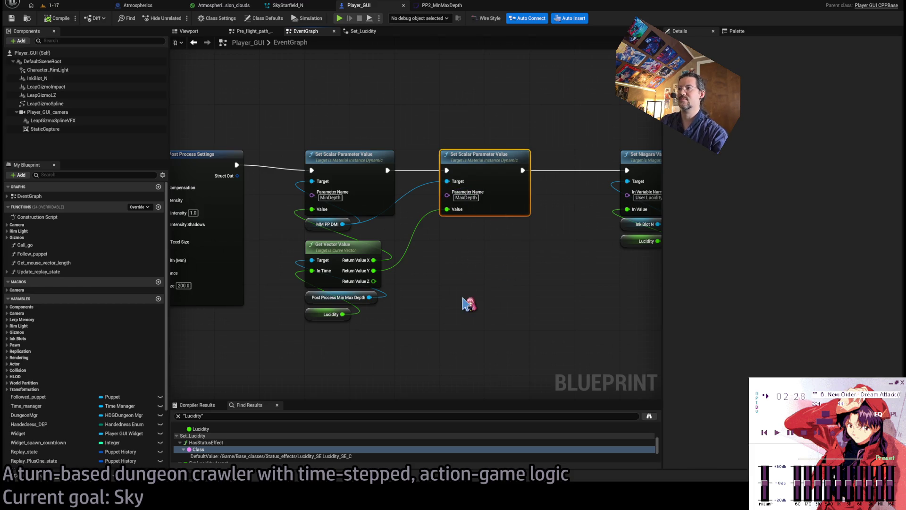
key(ctrl+v)
drag(477, 255, 471, 250)
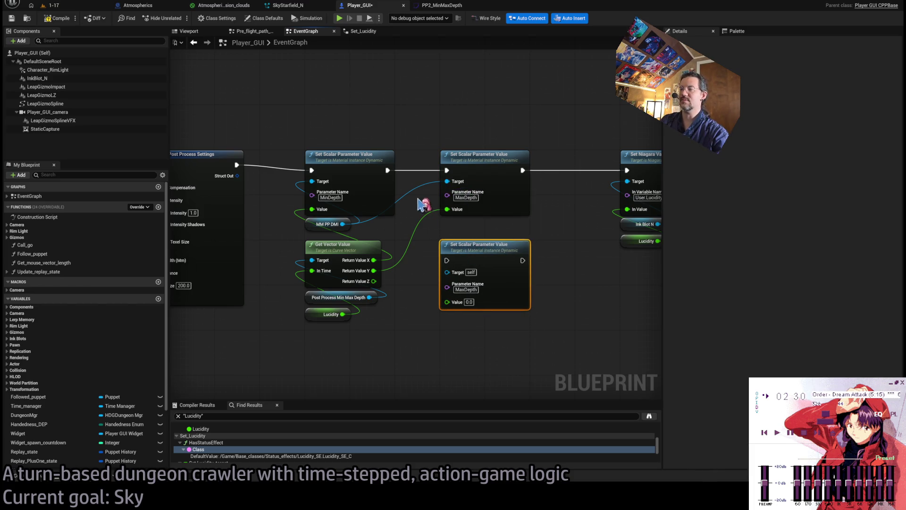
drag(388, 170, 447, 260)
mouse_move(522, 261)
mouse_down()
mouse_move(437, 177)
mouse_move(447, 170)
mouse_up()
Step: Rename the copy's parameter to EffectLerp and pull a new connection from Lucidity
click(466, 289)
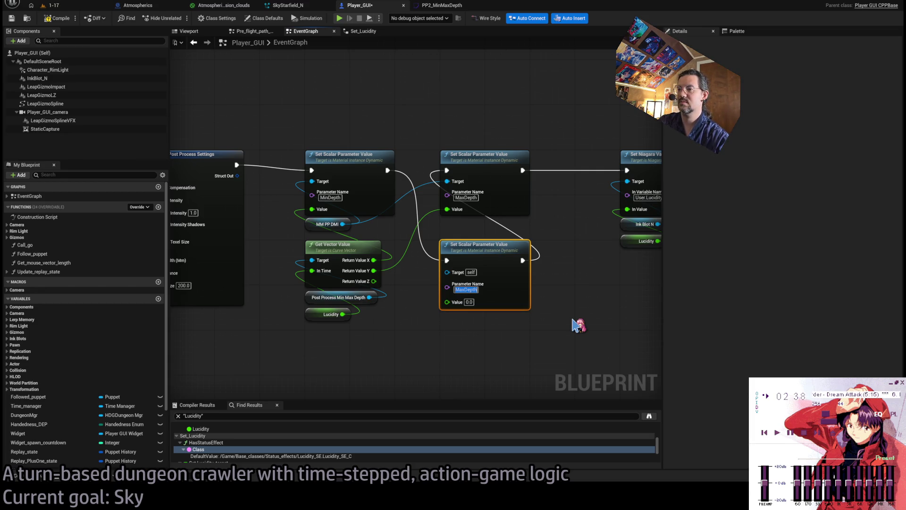
text(EffectL)
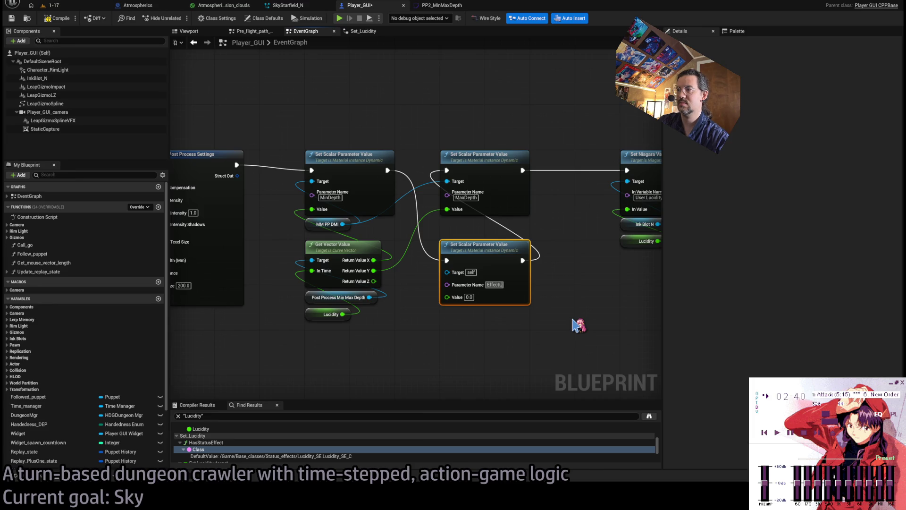
text(erp)
key(Return)
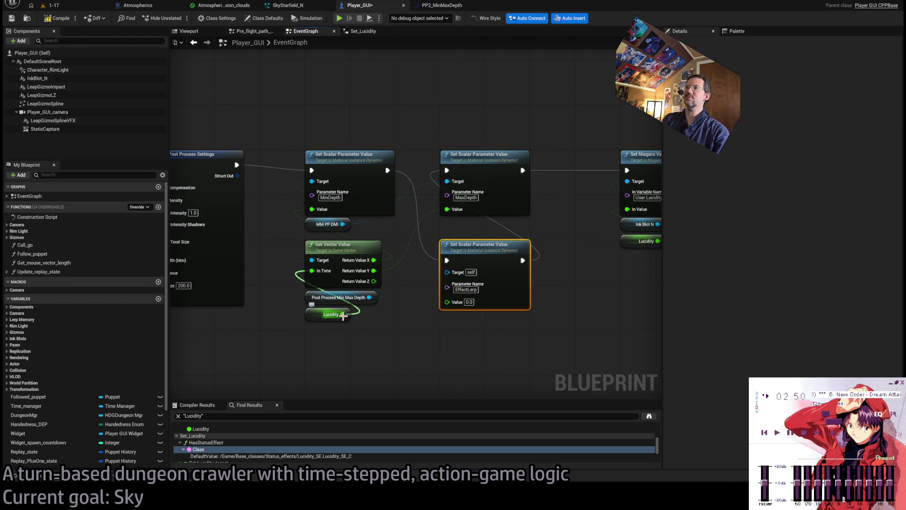
drag(342, 314, 411, 374)
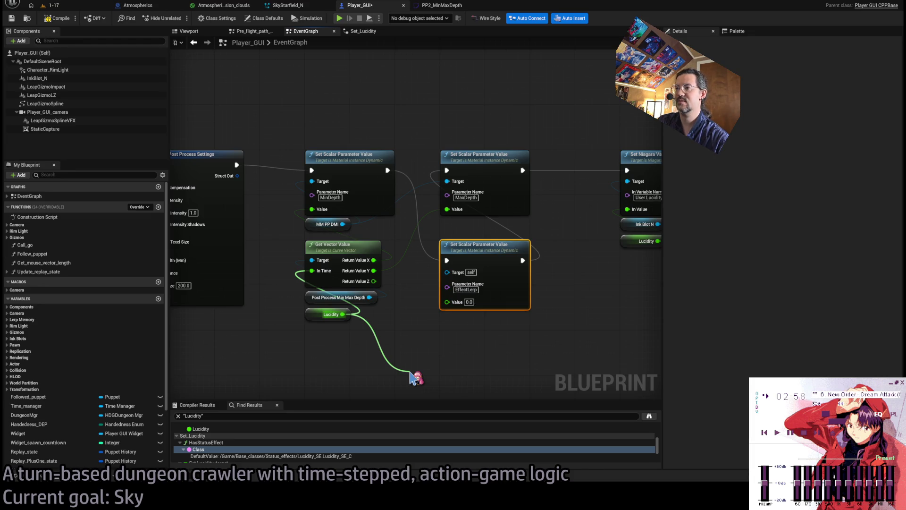
Step: Place an Add node fed by Lucidity with its second input set to -0.85
drag(414, 313, 456, 317)
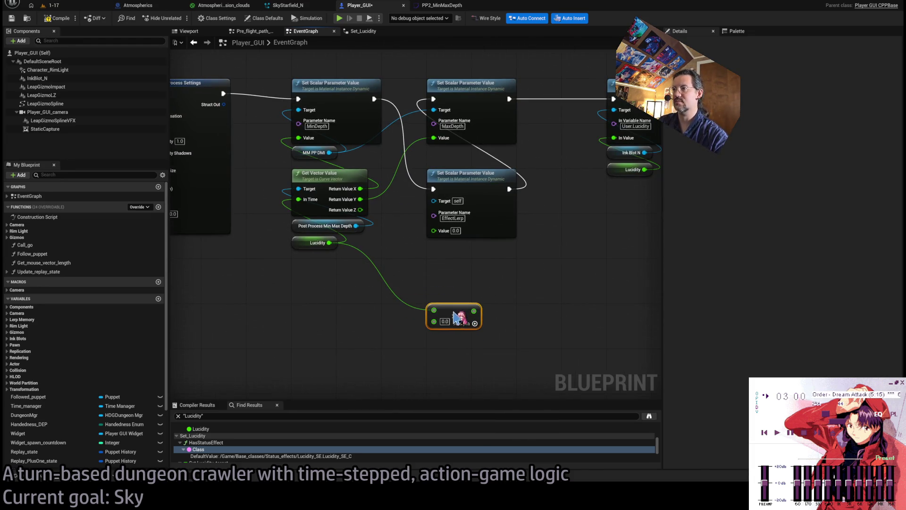
click(444, 322)
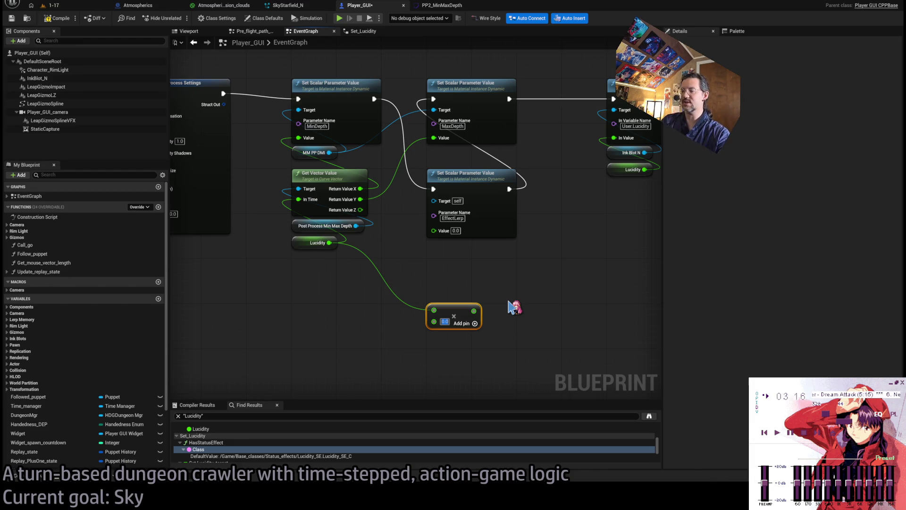
key(BackSpace)
text(-0.85)
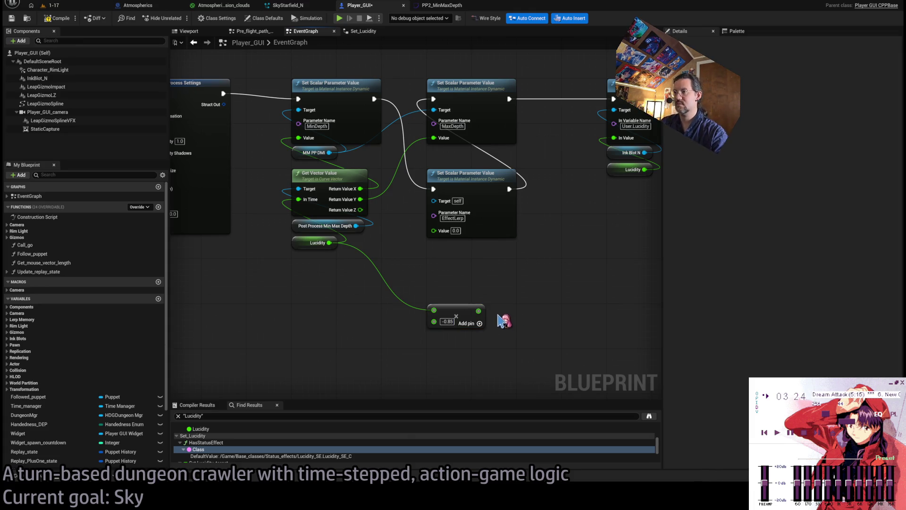
Step: Add a Math Expression node from Lucidity, starting with (Lu - 0.85)
mouse_move(478, 311)
mouse_down()
mouse_move(521, 314)
mouse_move(470, 307)
mouse_up()
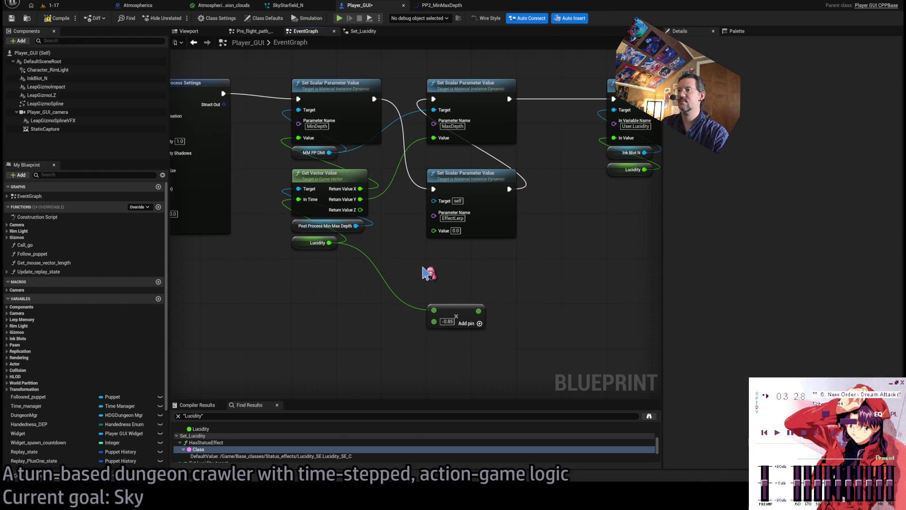
drag(329, 242, 425, 265)
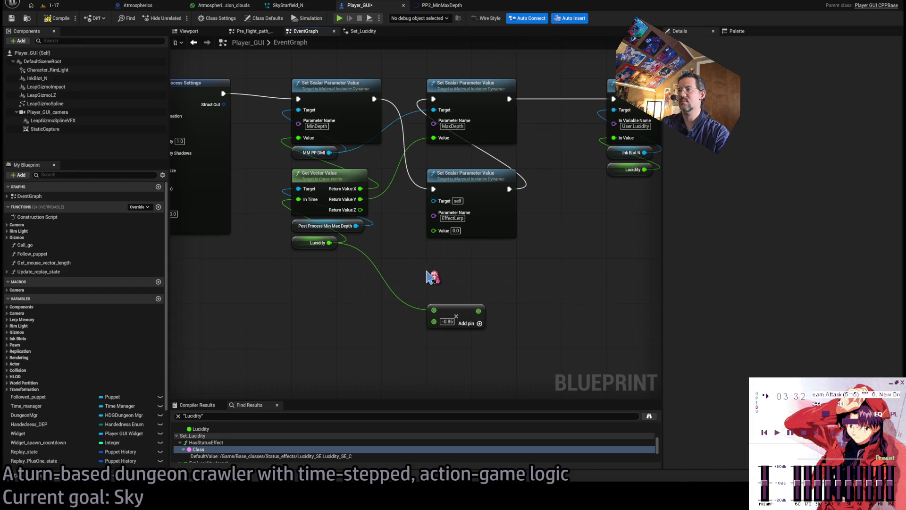
key(ctrl+v)
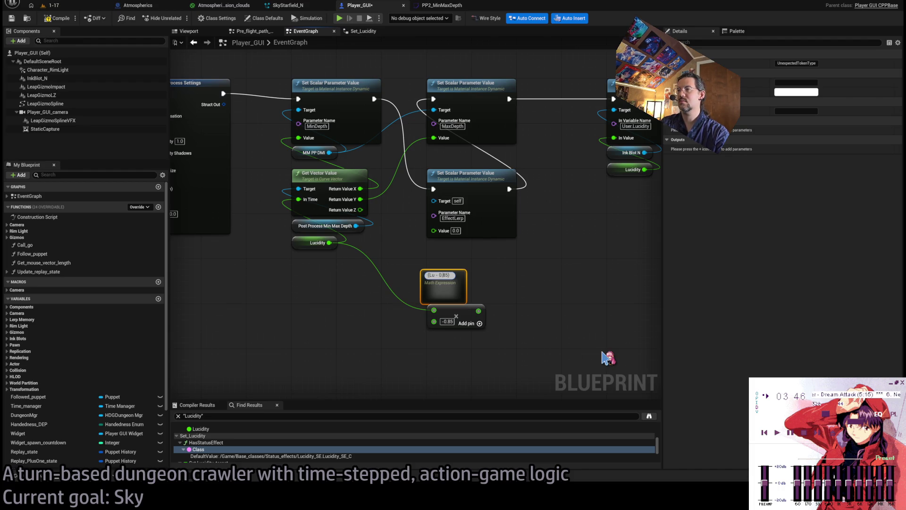
Step: Write the expression 1 - Clamp((Lu - 0.85) * 100, 0, 1) in the Math Expression node
text( * 100)
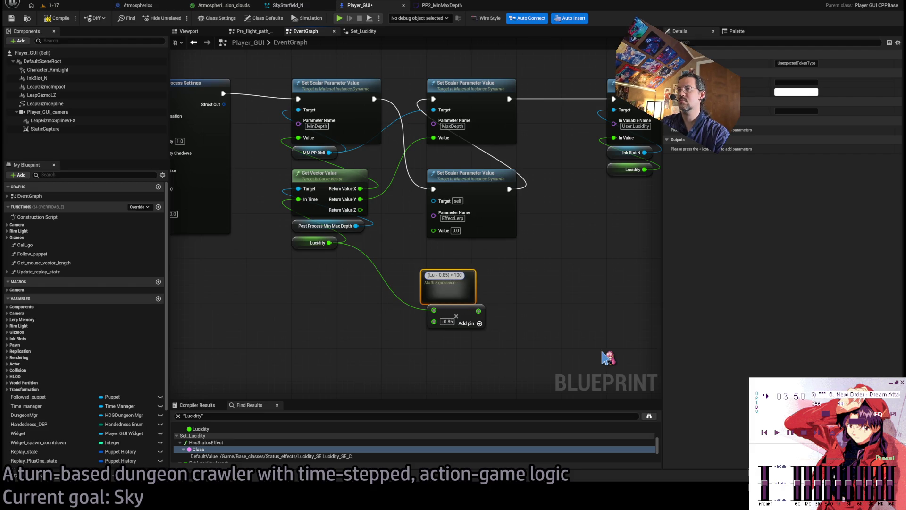
text(Clamp()
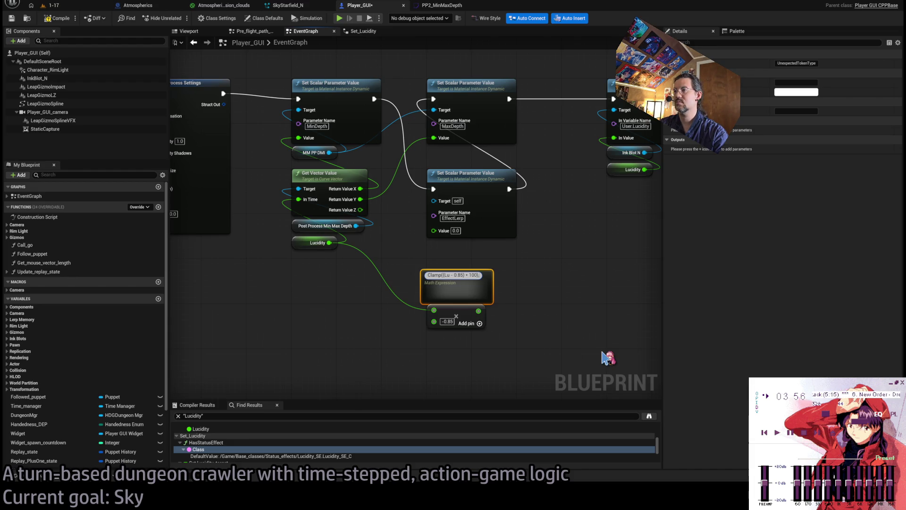
text( , 10)
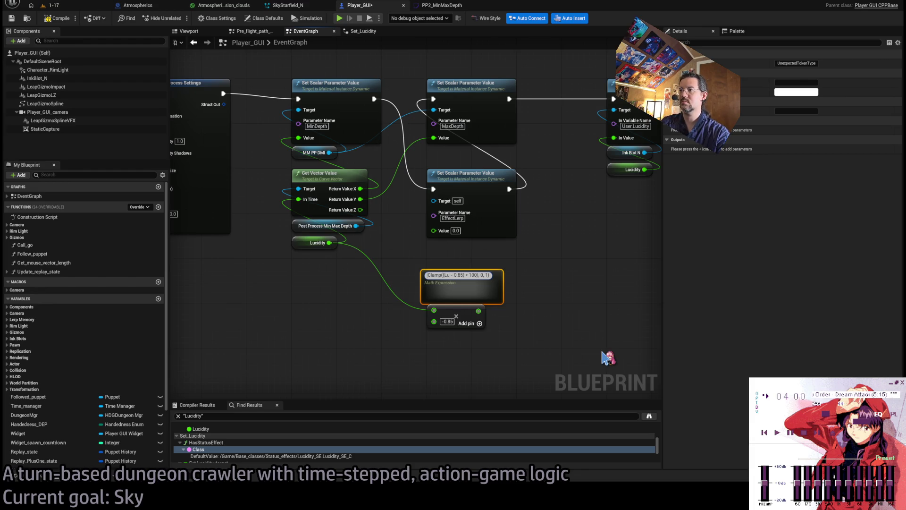
key(Home)
text(1 -)
key(Return)
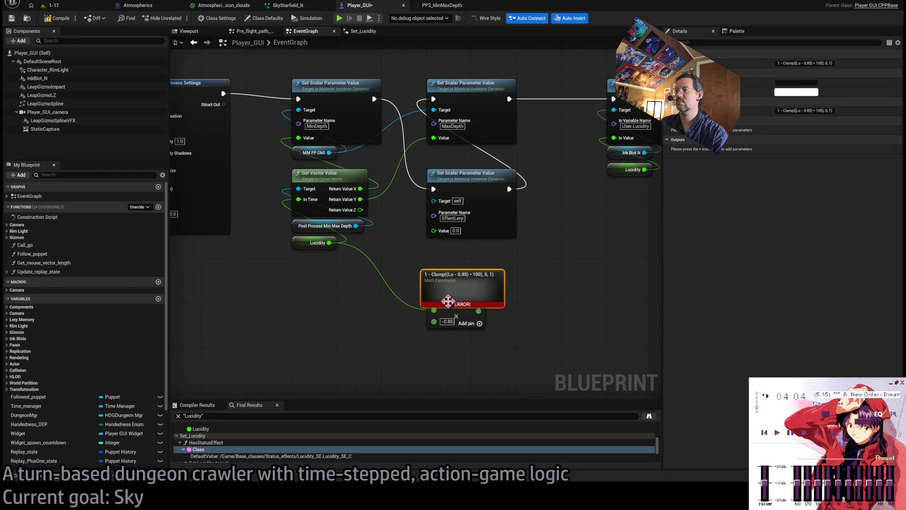
double_click(453, 280)
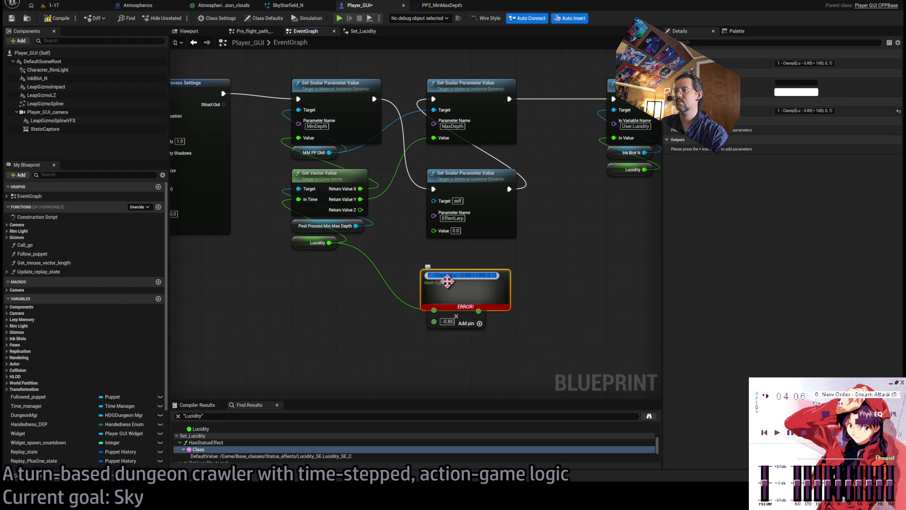
click(457, 276)
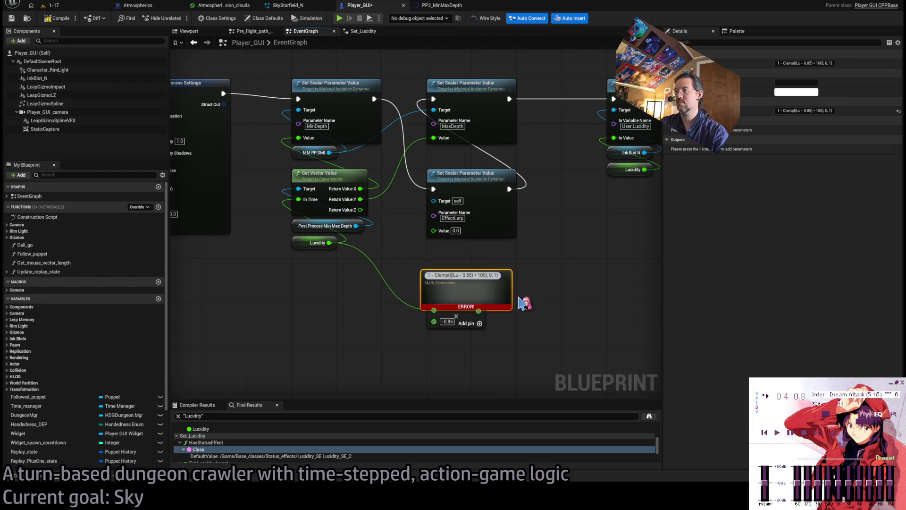
key(Return)
Step: Wire Lucidity into Lu and the expression's result into EffectLerp's Value
drag(455, 279, 461, 279)
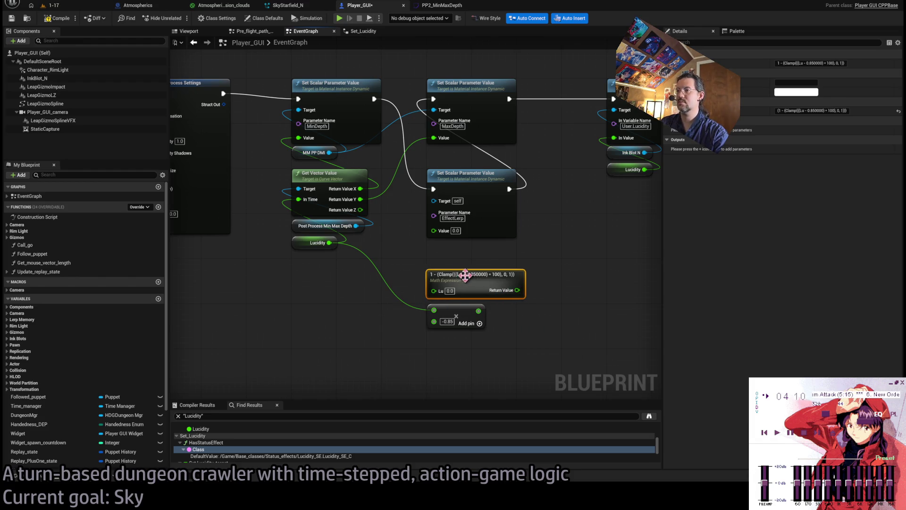
drag(329, 242, 434, 290)
drag(517, 290, 433, 230)
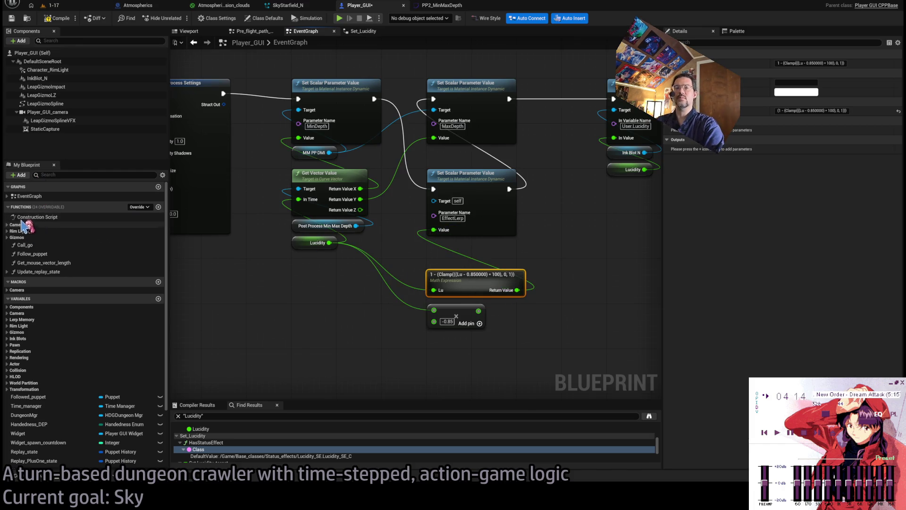
Step: Rename the MathExpression graph entry to LucidityScaler, then to LucidityOversaturationLerp
click(6, 196)
scroll(83, 292, down, 5)
scroll(81, 301, up, 5)
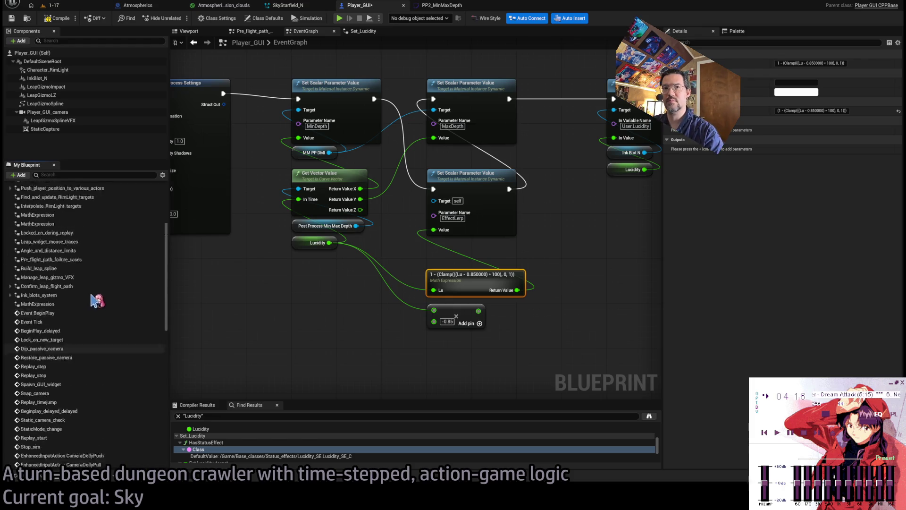
click(46, 326)
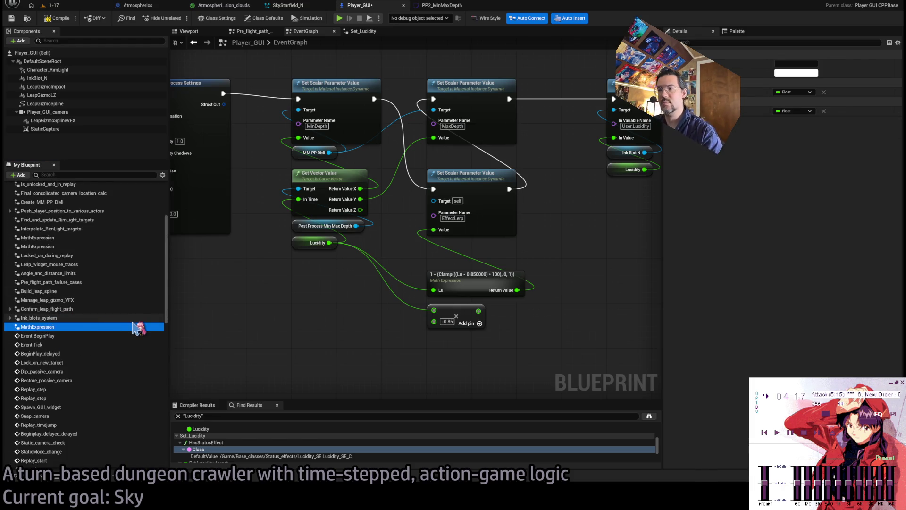
key(F2)
text(LucidityScaler)
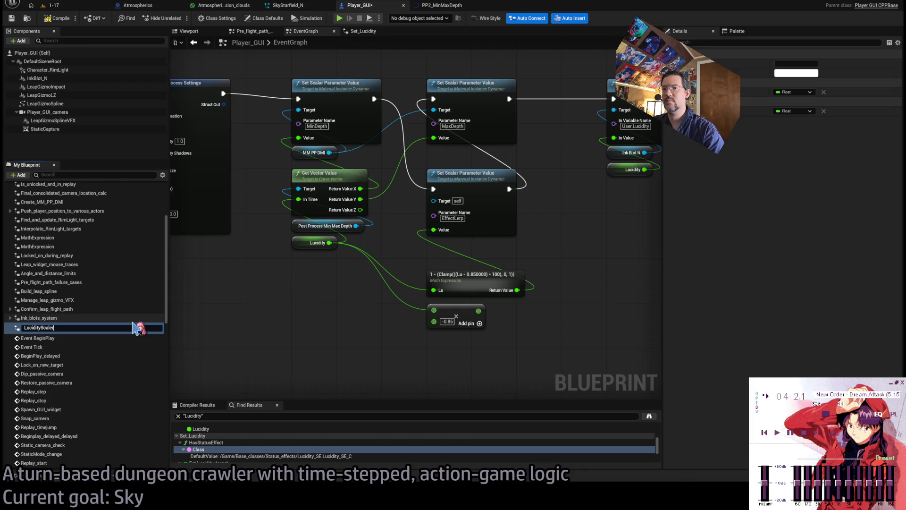
key(Return)
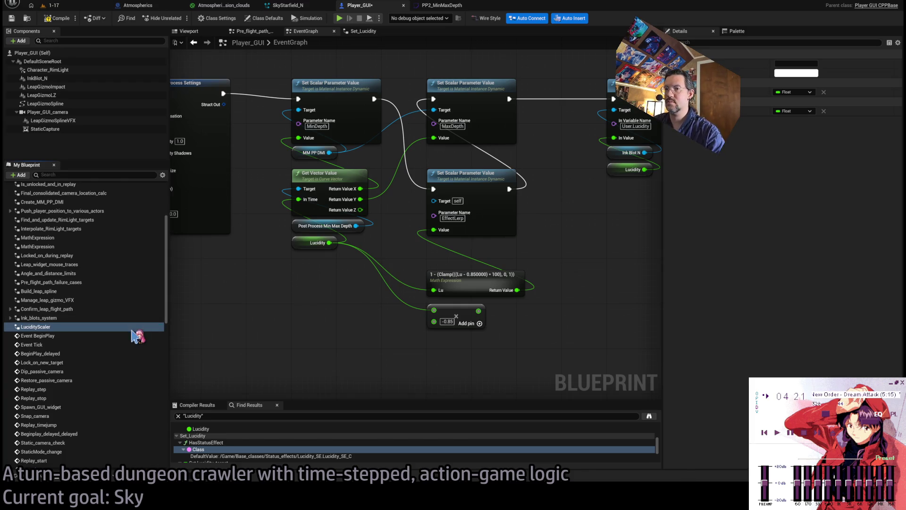
click(41, 328)
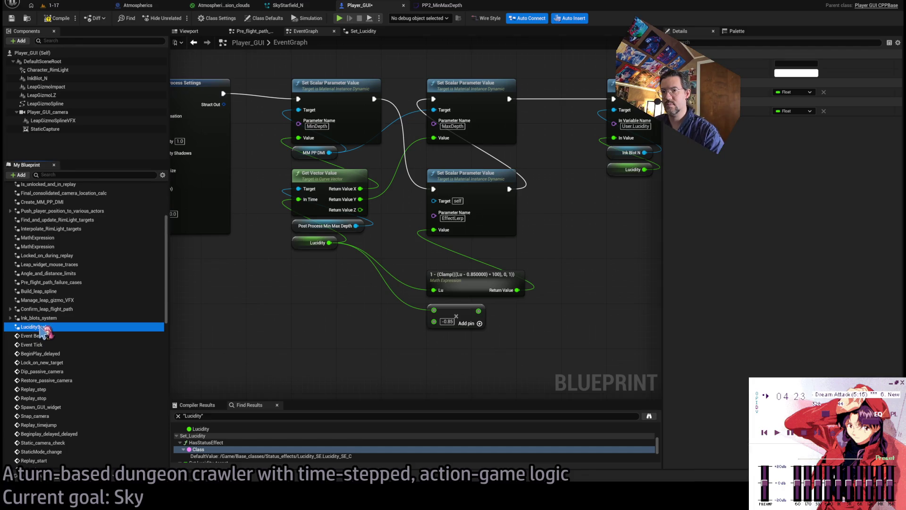
key(F2)
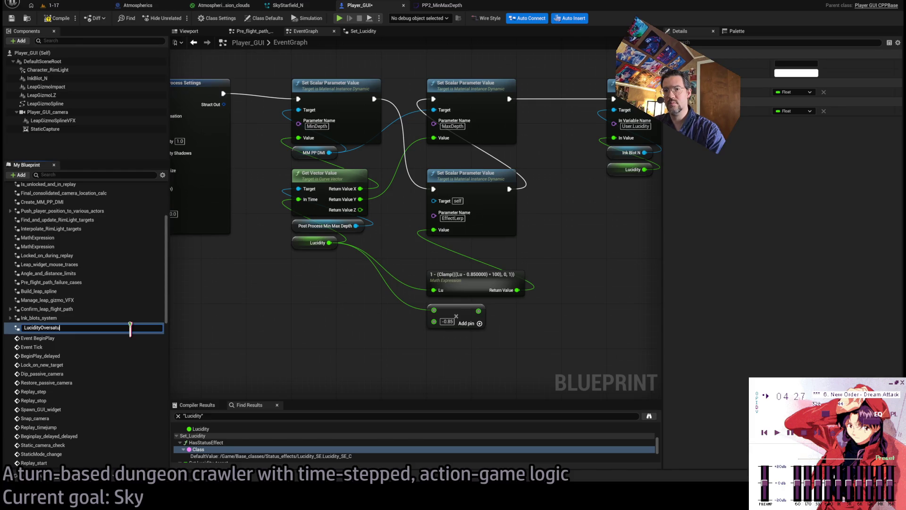
key(Return)
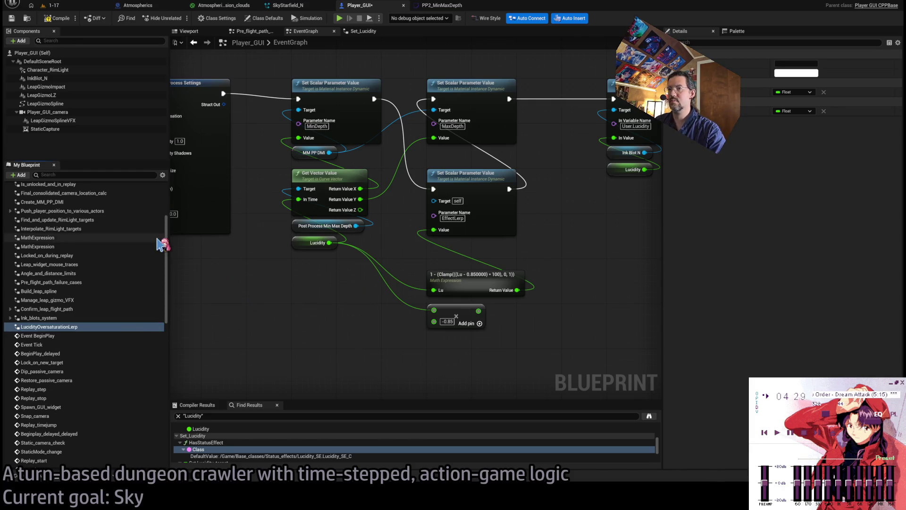
scroll(141, 254, up, 4)
click(7, 196)
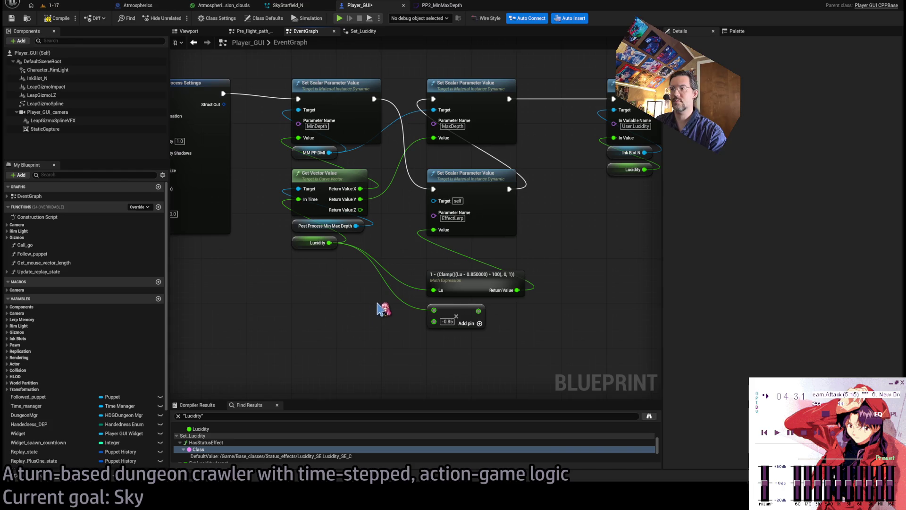
Step: Delete the leftover -0.85 Add node and move the Math Expression node up into line
click(472, 315)
key(Delete)
drag(474, 275, 474, 247)
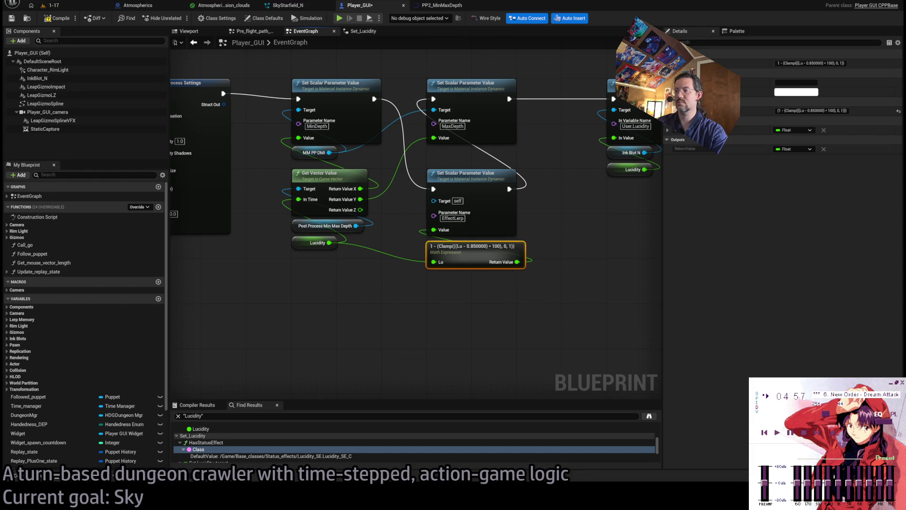
Step: Inspect the Lucidity and MM PP DMI variable nodes in the event graph
click(518, 319)
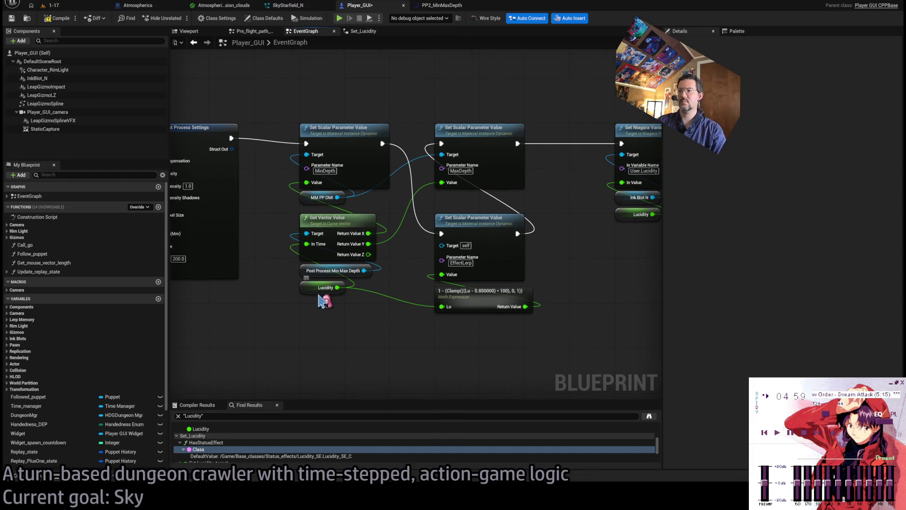
click(324, 289)
click(401, 324)
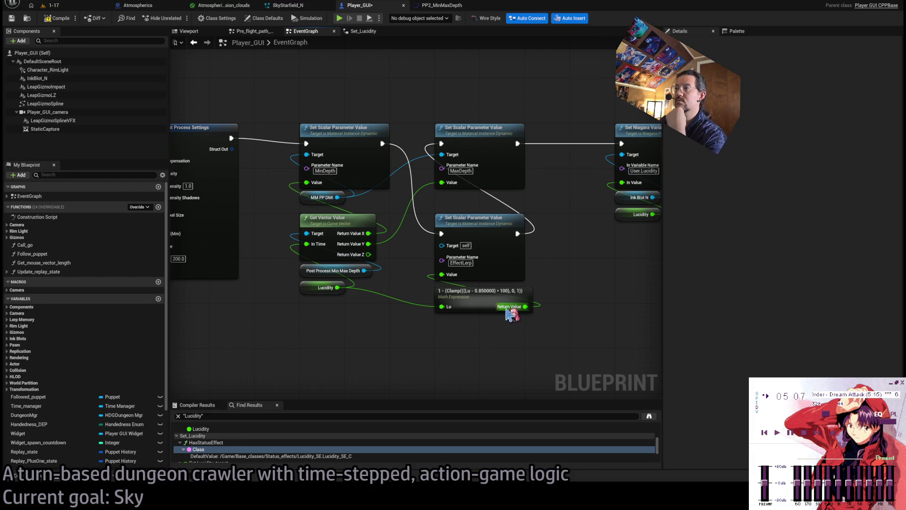
drag(543, 310, 453, 302)
drag(480, 262, 495, 286)
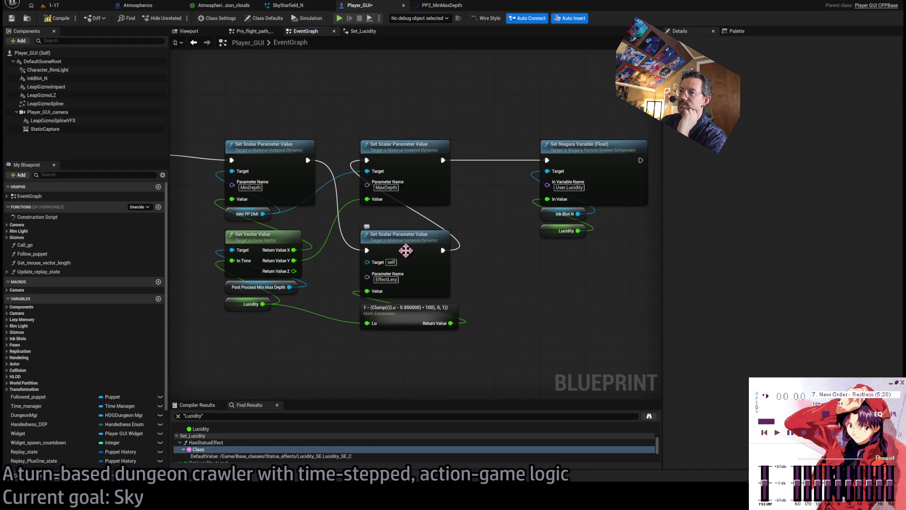
click(249, 215)
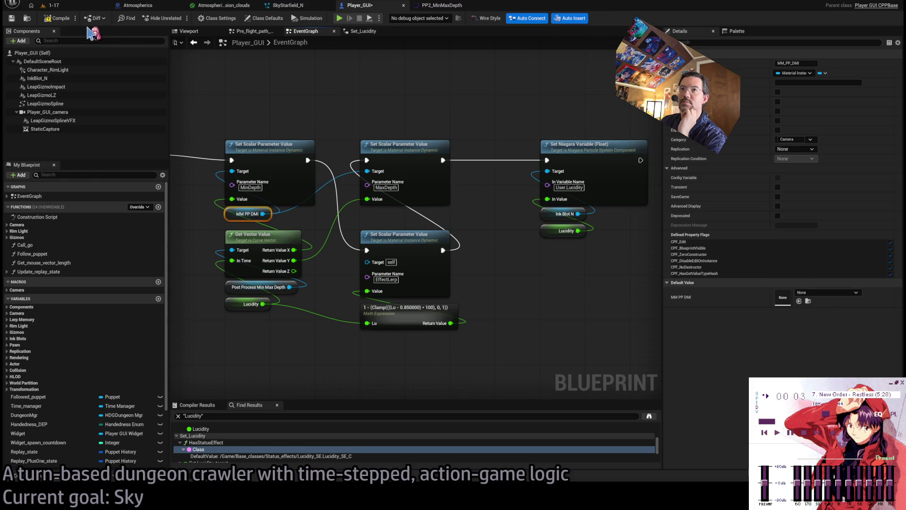
Step: Compile Player_GUI, select the errored EffectLerp setter, and open the Content Drawer
click(56, 18)
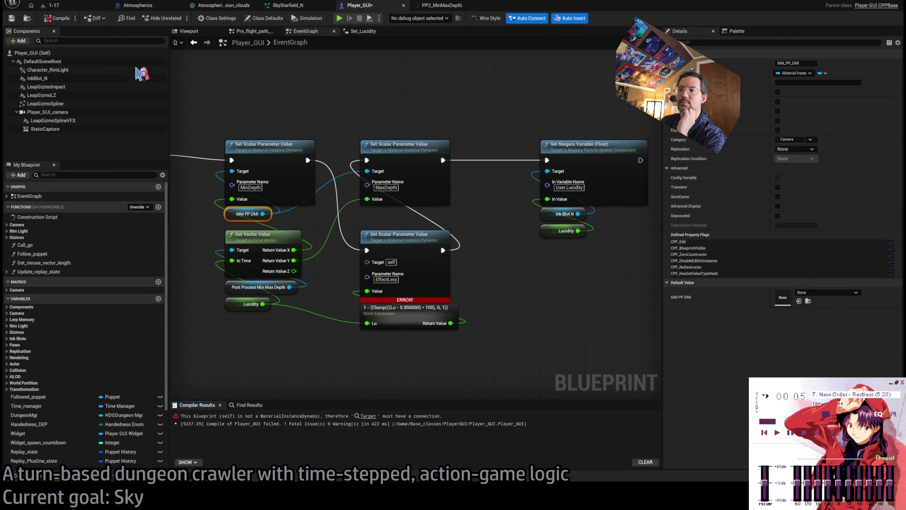
mouse_move(373, 263)
mouse_down()
mouse_move(295, 218)
mouse_move(373, 257)
mouse_move(262, 214)
mouse_up()
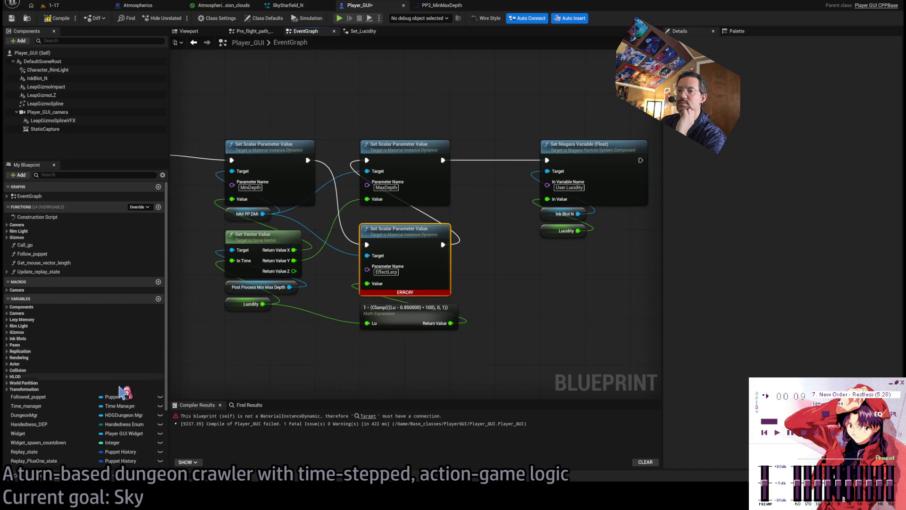
key(ctrl+space)
Step: Open the MM_PP2 post-process material via quick asset search for pp2
click(57, 232)
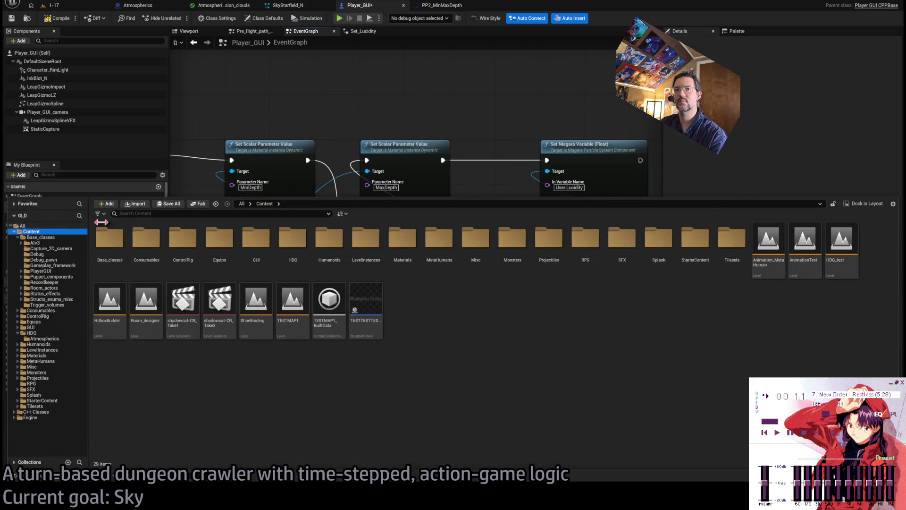
key(ctrl+p)
text(mm_)
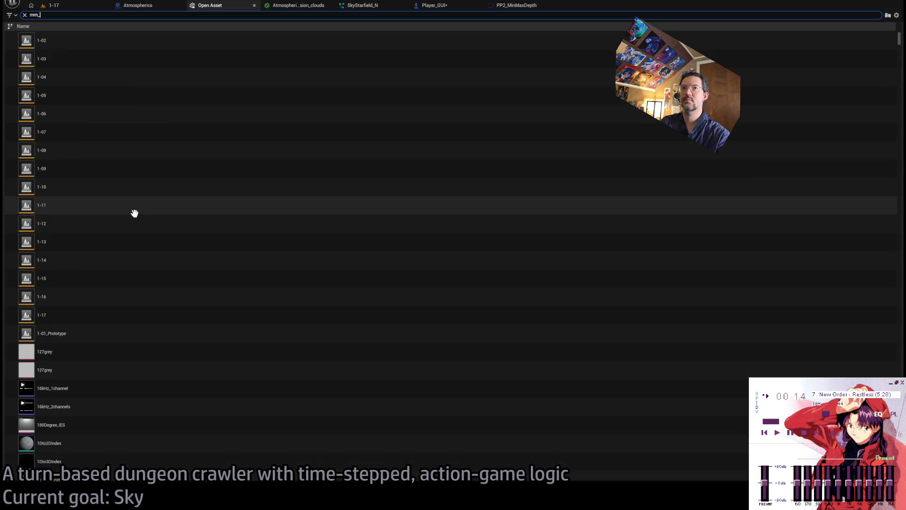
text(pp2)
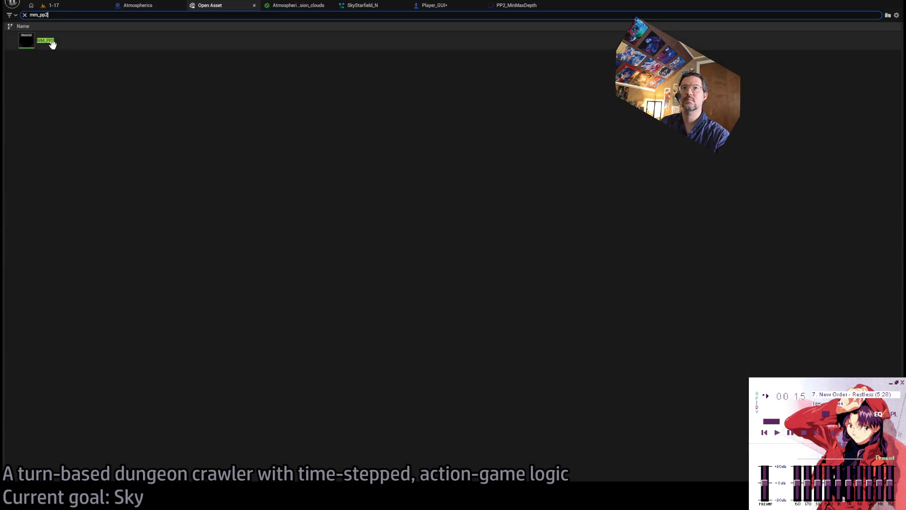
key(Return)
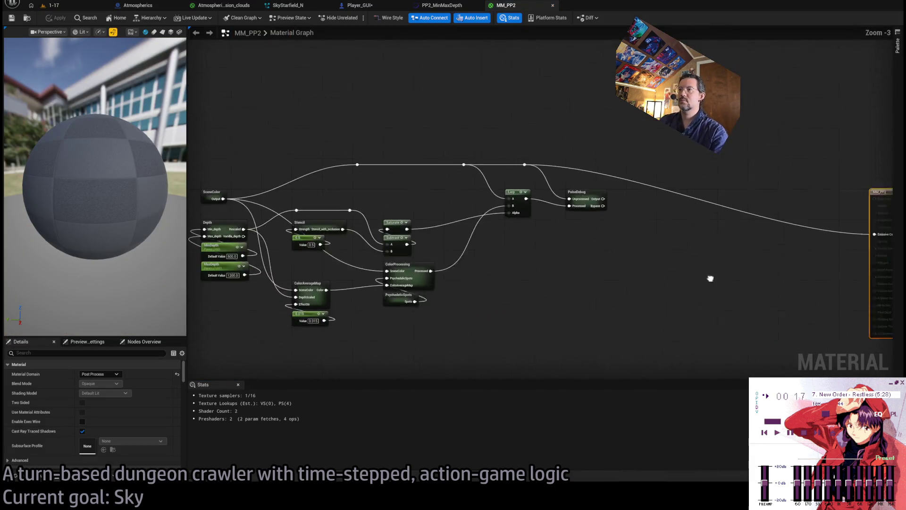
Step: Copy the MinDepth parameter (500.0) and paste it in the empty area beside PulseDebug
mouse_move(640, 257)
mouse_down()
mouse_move(658, 313)
mouse_move(621, 302)
mouse_up()
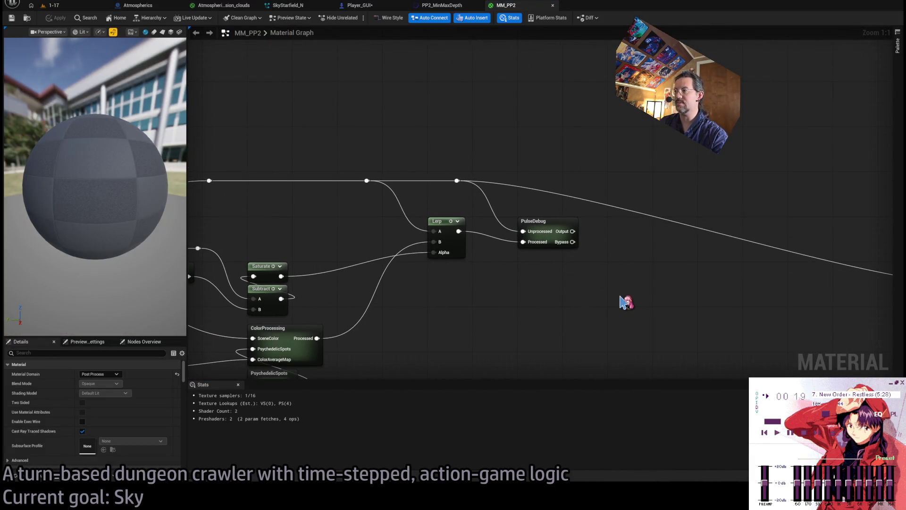
mouse_move(502, 300)
mouse_down()
mouse_move(601, 251)
mouse_move(607, 275)
mouse_up()
drag(479, 252, 466, 269)
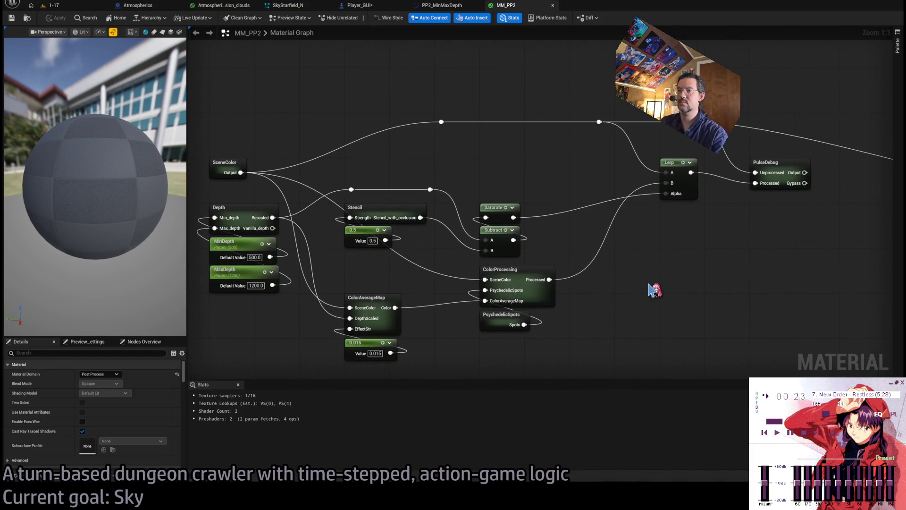
click(244, 252)
drag(744, 294, 466, 289)
key(ctrl+x)
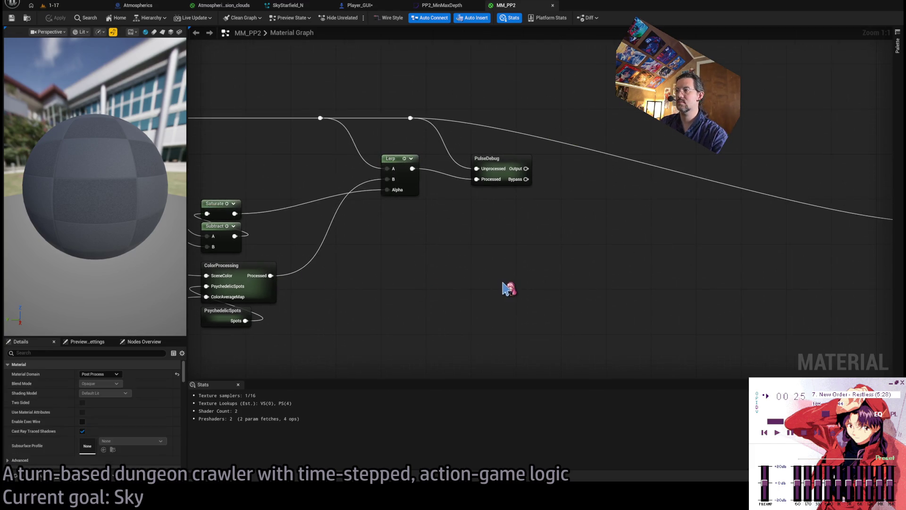
key(ctrl+v)
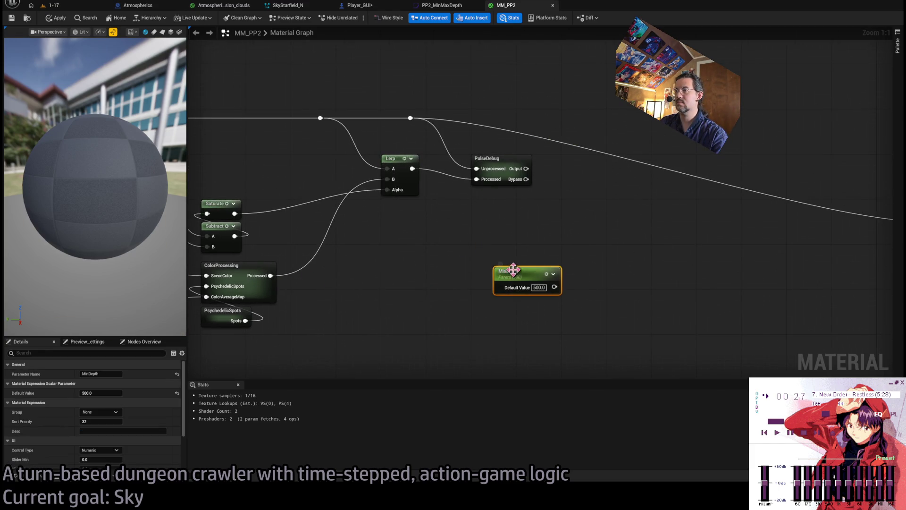
Step: Rename the pasted parameter to EffectLerp with a default value of 1.0
key(F2)
text(EffectLerp)
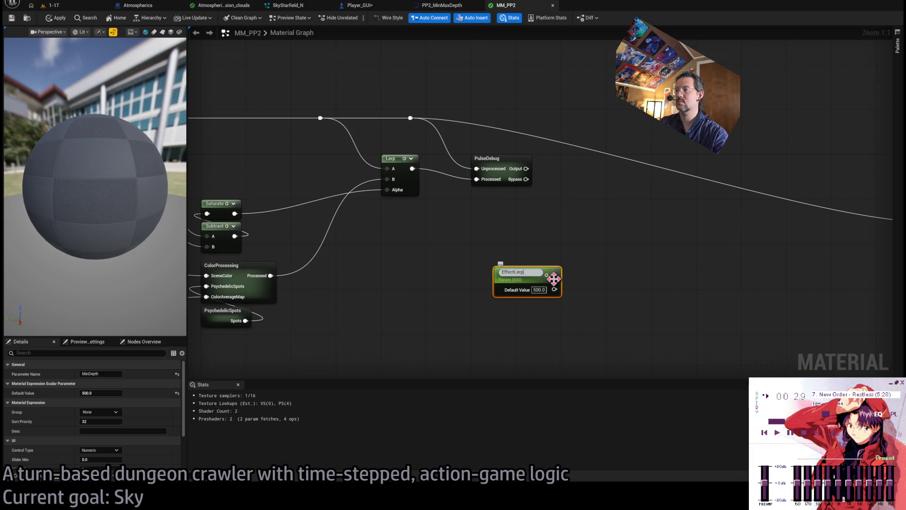
key(Return)
click(551, 225)
double_click(539, 288)
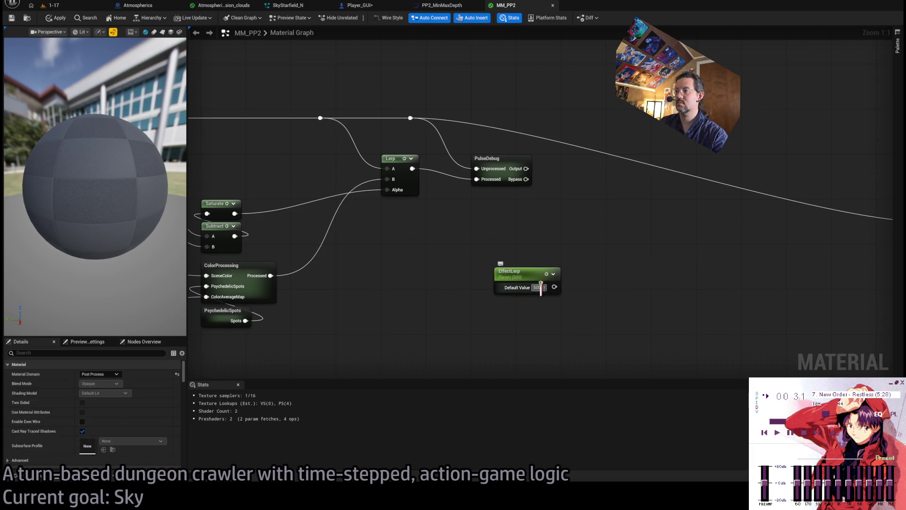
text(1)
key(Return)
Step: Add a Lerp with EffectLerp as Alpha, PulseDebug output as A, and rerouted SceneColor as B
mouse_move(549, 287)
mouse_down()
mouse_move(574, 259)
mouse_move(591, 278)
mouse_up()
key(l)
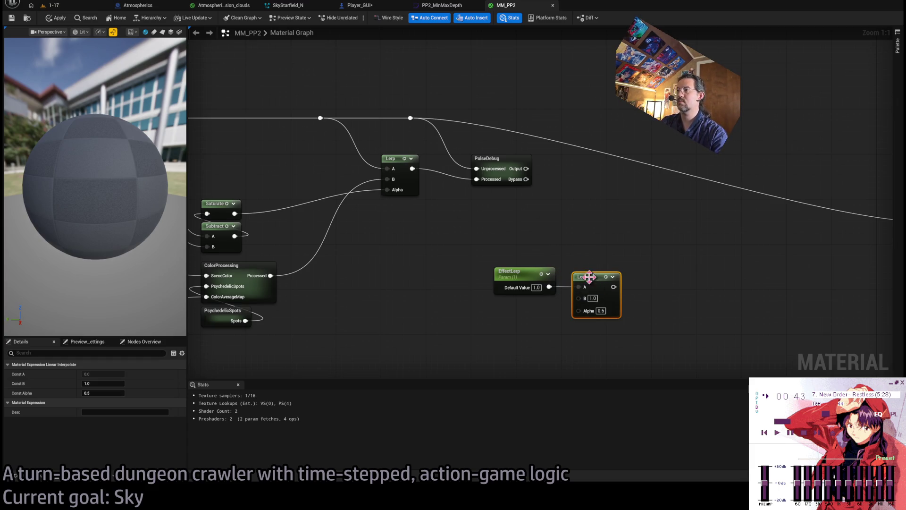
drag(592, 277, 609, 203)
drag(549, 288, 596, 238)
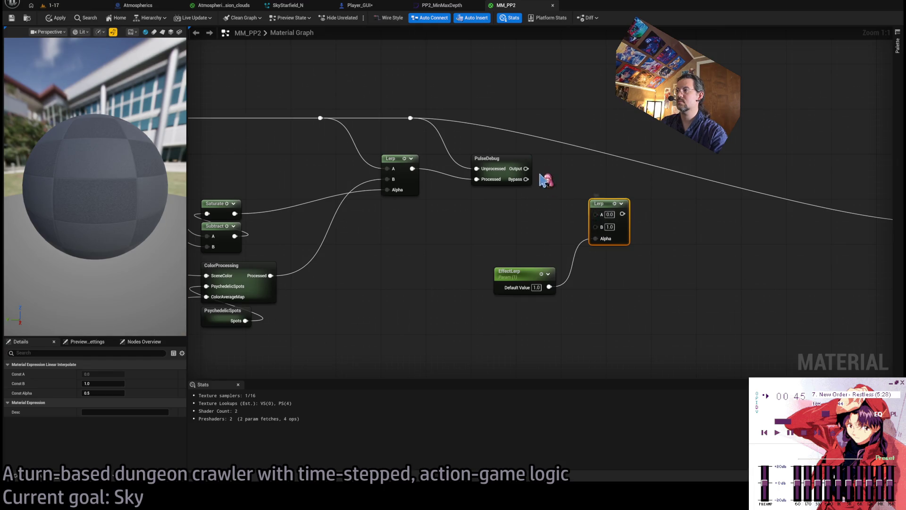
drag(499, 217, 571, 272)
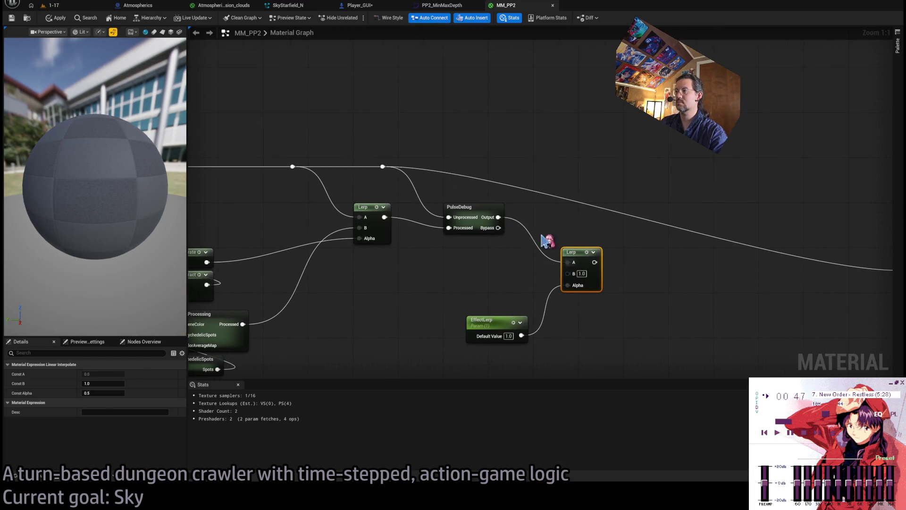
drag(409, 162, 885, 198)
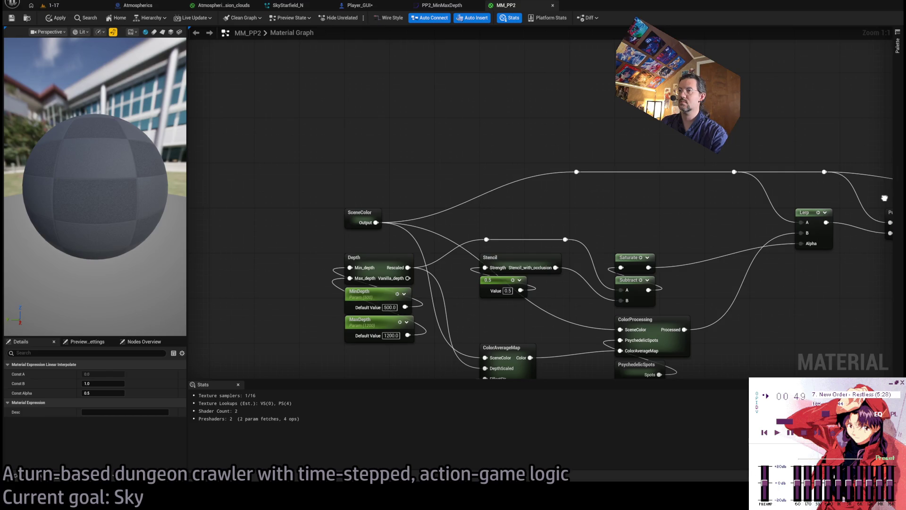
drag(708, 220, 354, 226)
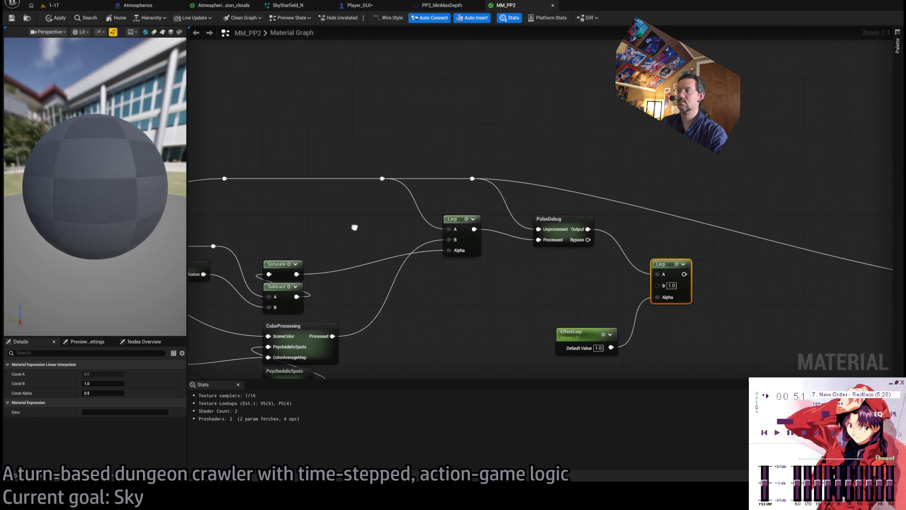
double_click(572, 189)
mouse_move(577, 192)
mouse_down()
mouse_move(588, 181)
mouse_move(591, 199)
mouse_move(658, 285)
mouse_move(667, 257)
mouse_move(640, 229)
mouse_up()
click(669, 271)
mouse_move(574, 326)
mouse_down()
mouse_move(651, 261)
mouse_move(640, 261)
mouse_up()
mouse_move(684, 237)
mouse_down()
mouse_move(423, 217)
mouse_move(735, 269)
mouse_move(728, 262)
mouse_up()
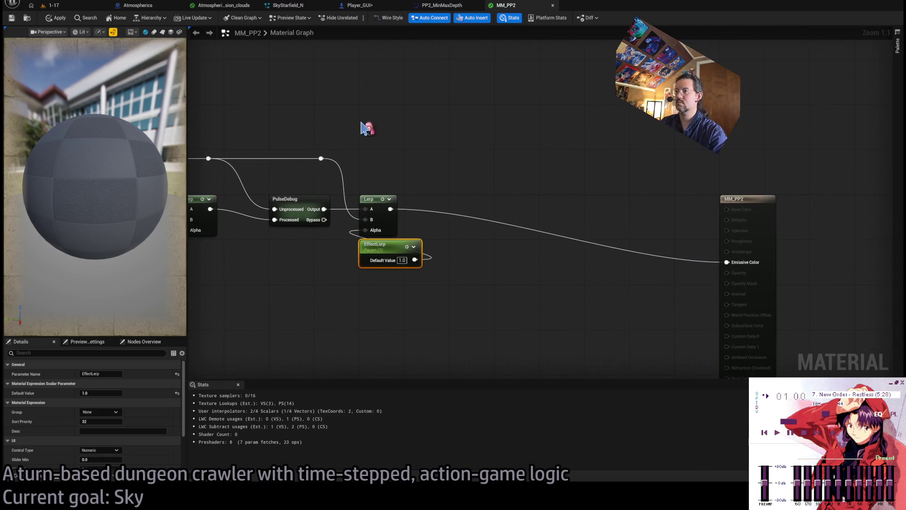
Step: Apply MM_PP2, play-test level 1-17 using the visibility skill, and return to the material
click(57, 18)
drag(348, 146, 439, 157)
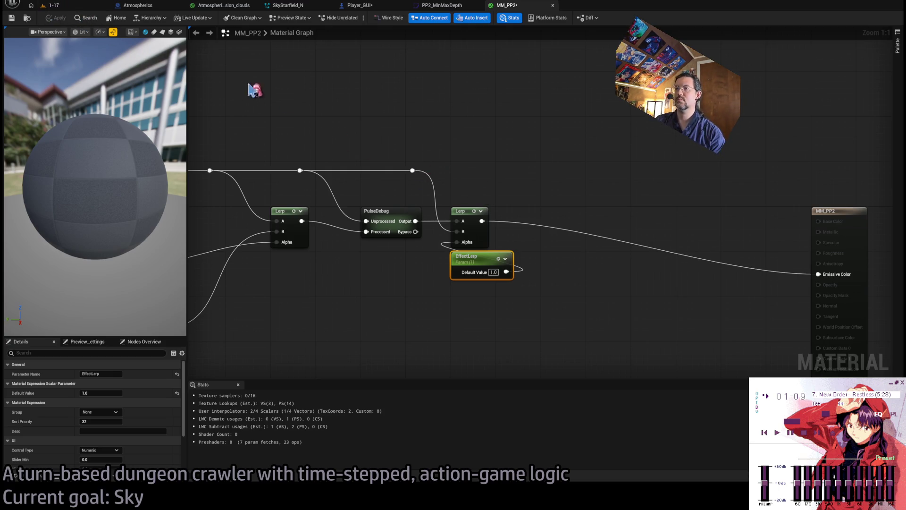
click(52, 5)
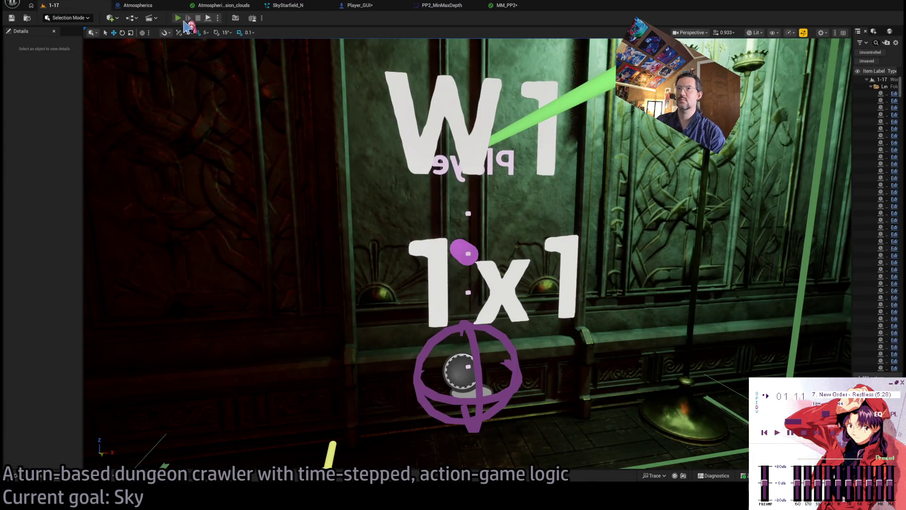
click(178, 18)
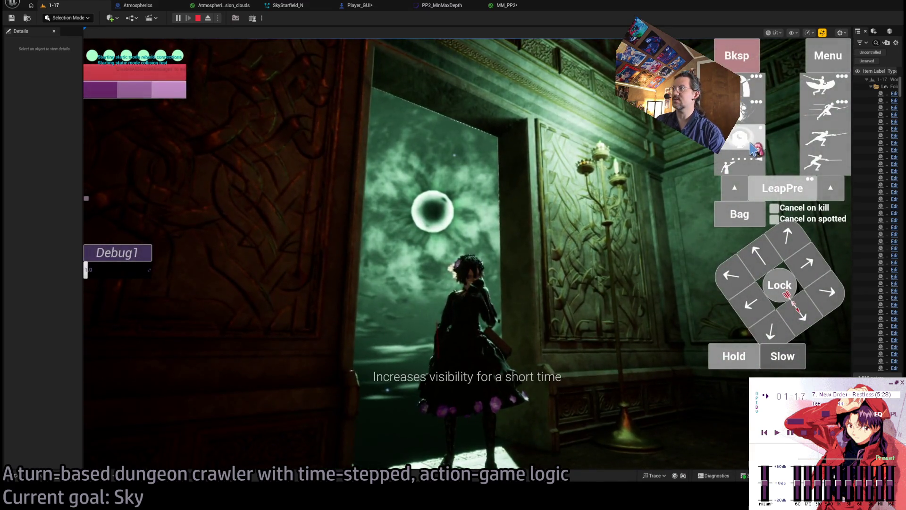
click(753, 149)
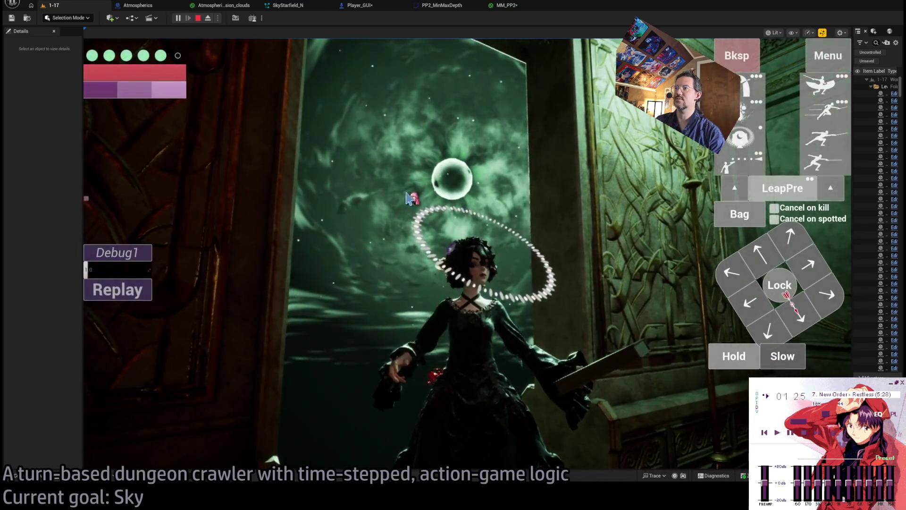
click(509, 5)
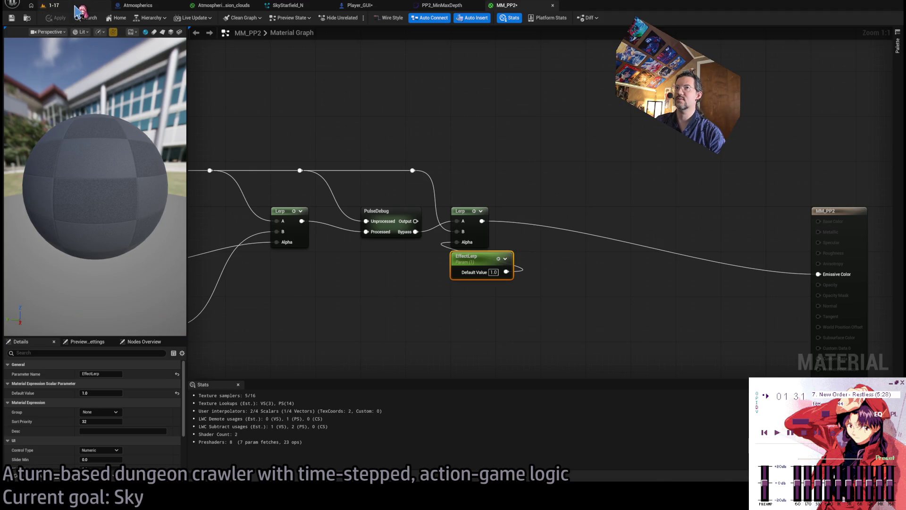
Step: Set the EffectLerp parameter's Slider Max in Details and apply MM_PP2
click(52, 5)
click(504, 5)
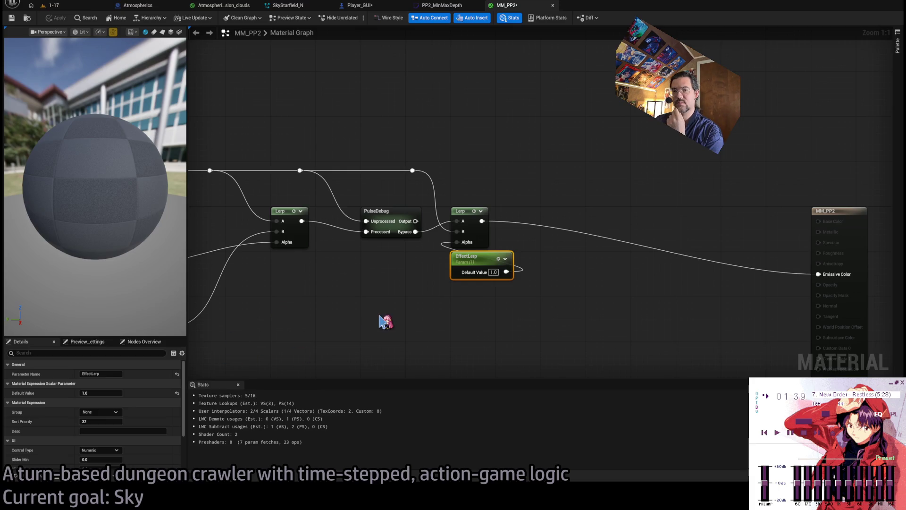
mouse_move(385, 321)
mouse_down()
mouse_move(663, 252)
mouse_move(750, 253)
mouse_move(590, 253)
mouse_move(387, 309)
mouse_up()
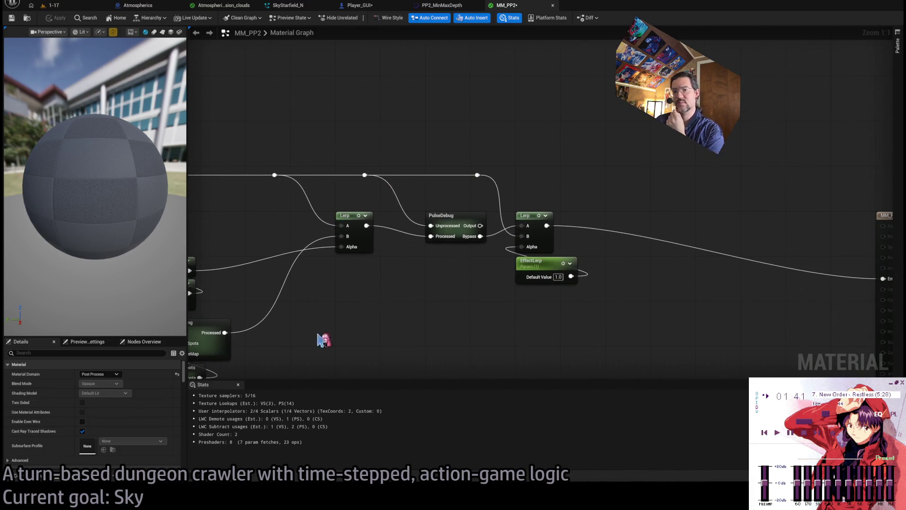
scroll(115, 414, down, 3)
scroll(114, 414, down, 5)
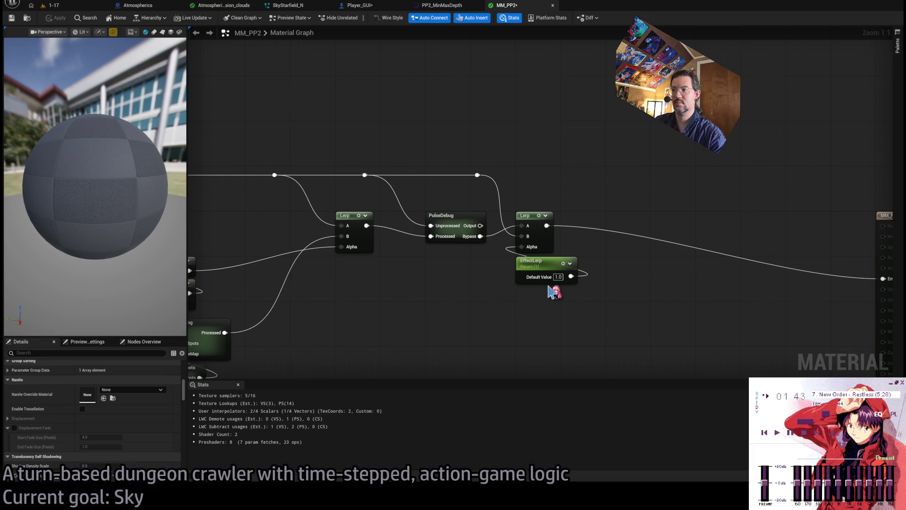
drag(477, 336, 543, 279)
click(100, 415)
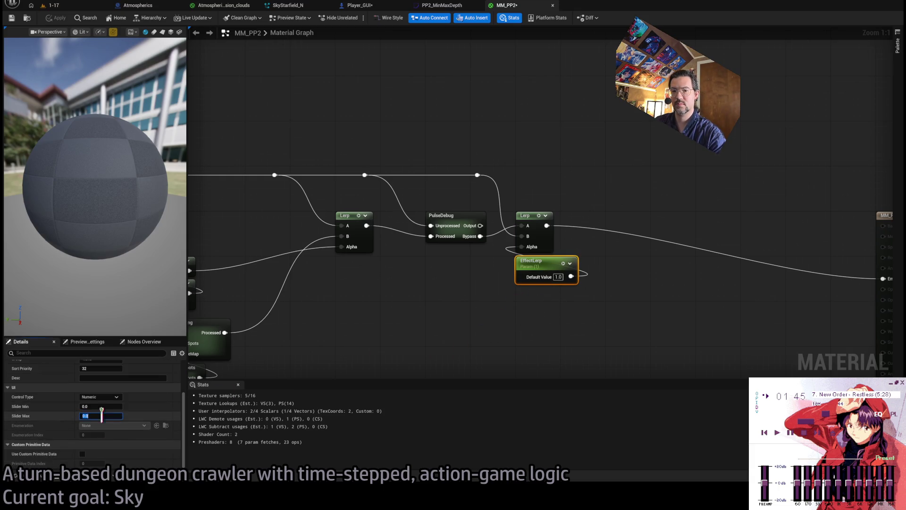
click(365, 345)
click(57, 18)
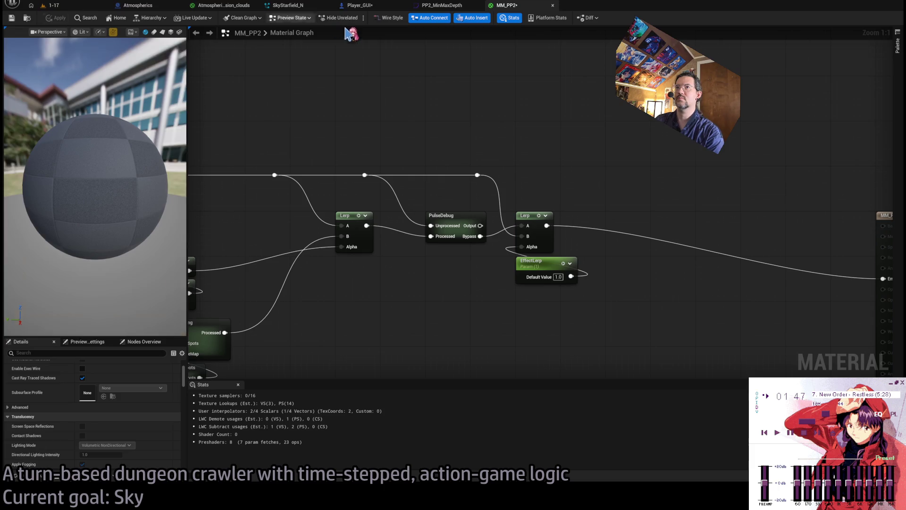
Step: Bring up the Player_GUI event graph showing the EffectLerp setter nodes
click(443, 9)
click(381, 10)
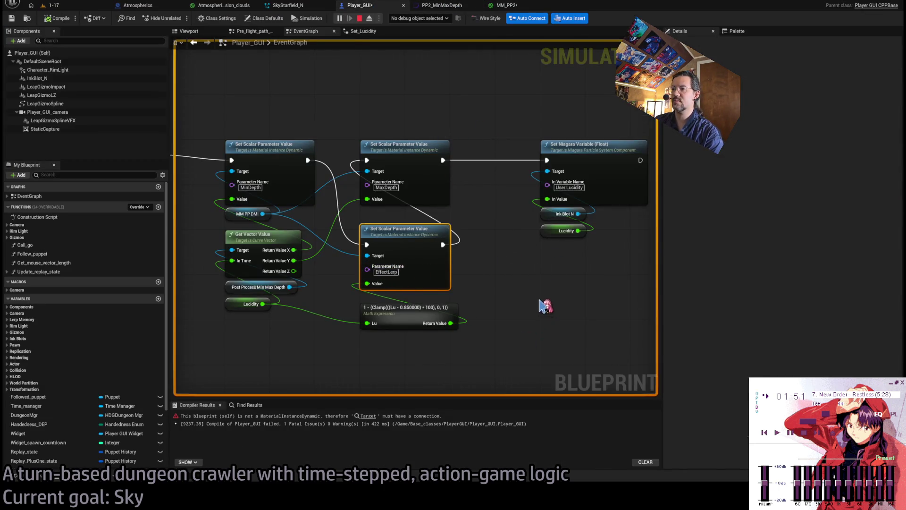
drag(543, 306, 576, 291)
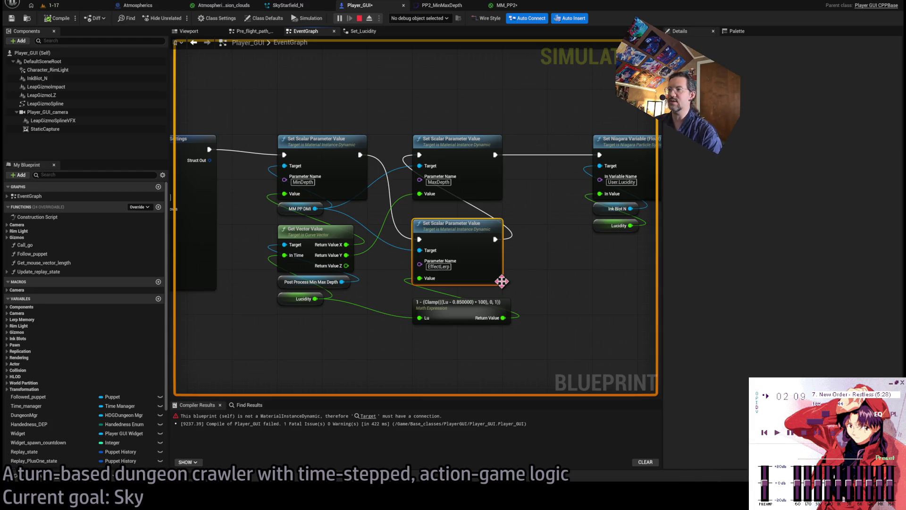
Step: Connect PulseDebug's Bypass output to the right Lerp's B input in MM_PP2, then resume level 1-17
click(513, 6)
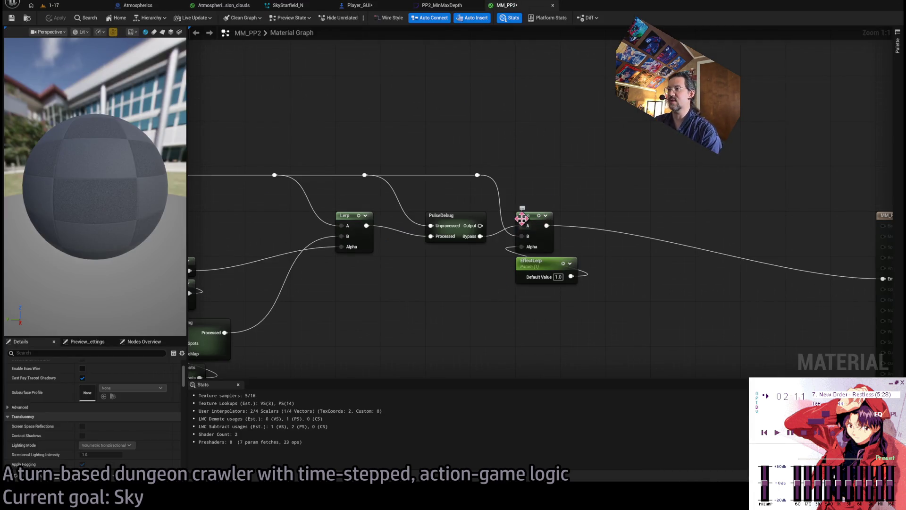
drag(527, 244, 590, 189)
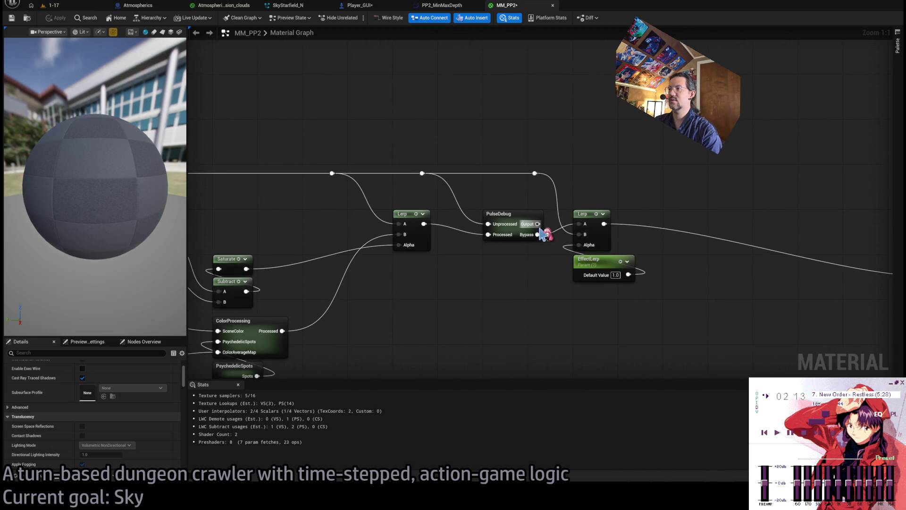
drag(538, 234, 580, 235)
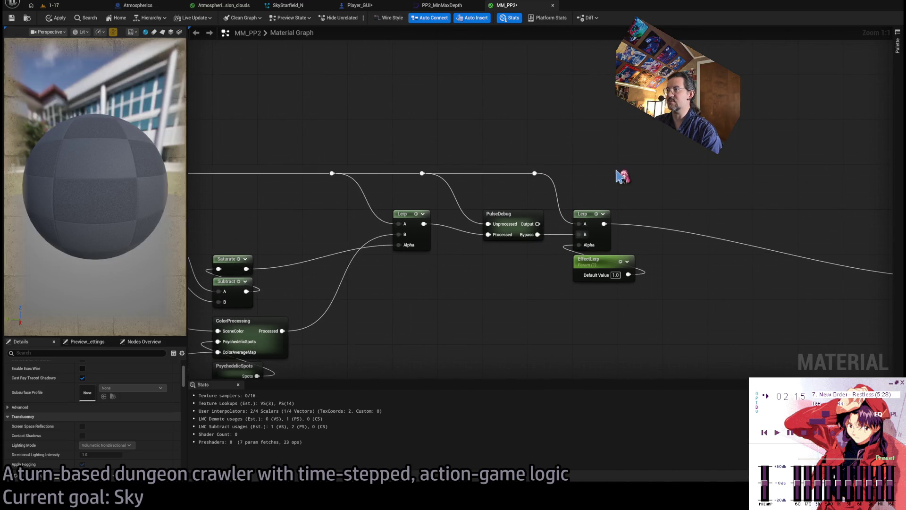
click(72, 7)
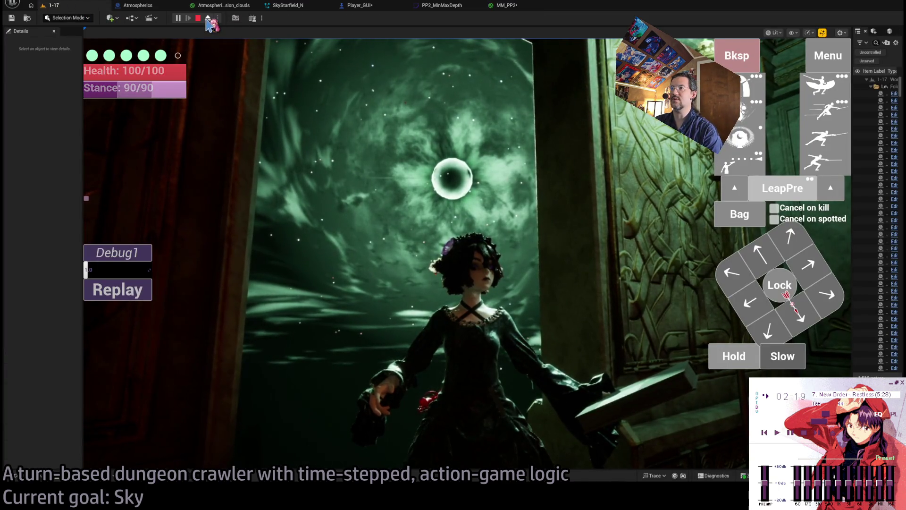
Step: Toggle between the editor and game cameras, then dismiss the game settings menu
click(207, 18)
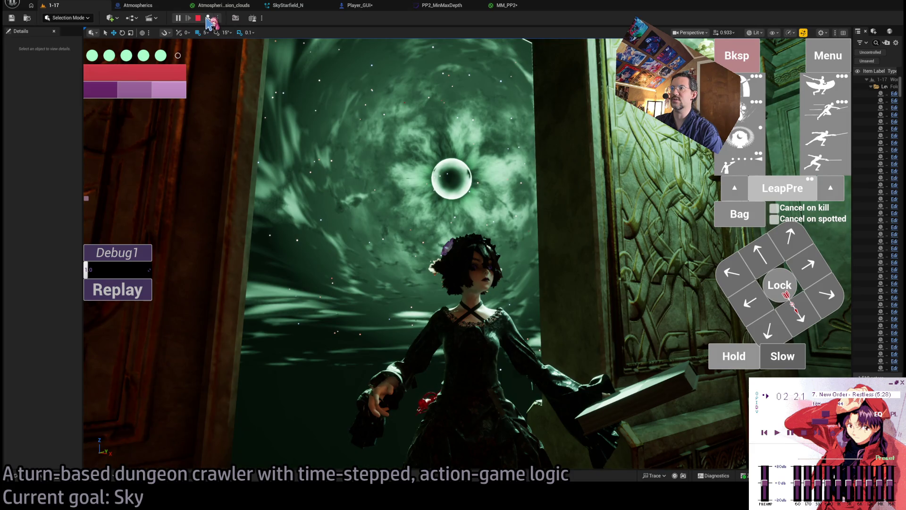
click(208, 18)
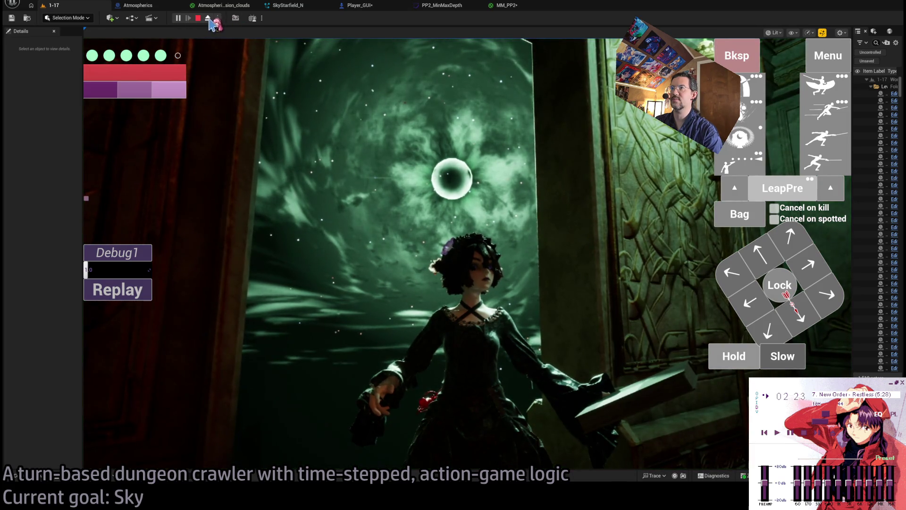
click(208, 17)
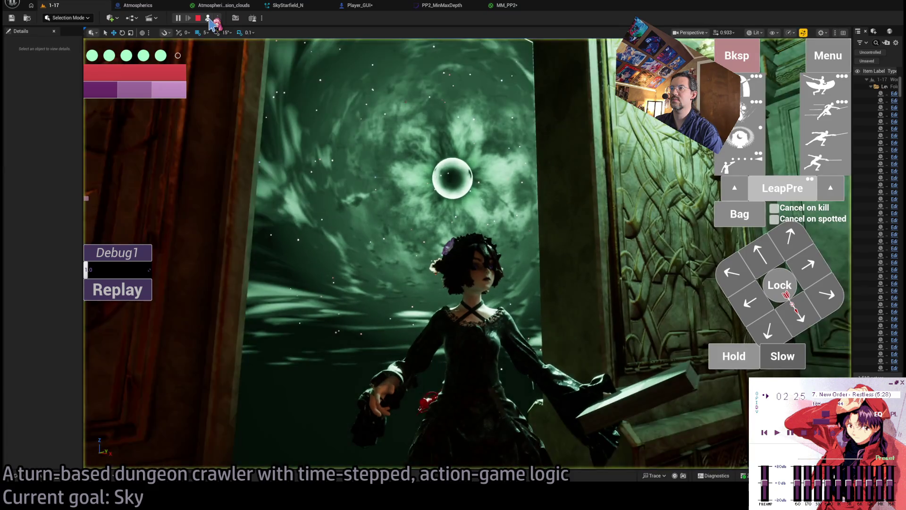
click(208, 17)
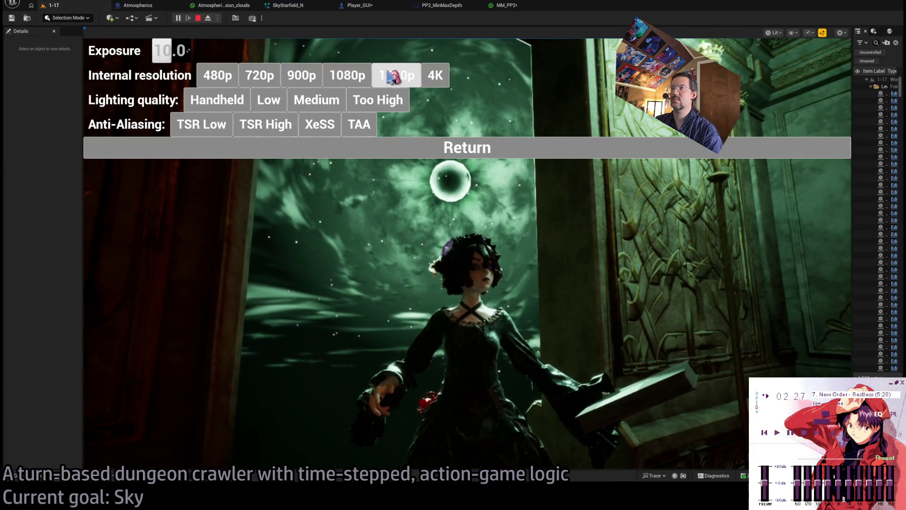
click(373, 134)
click(419, 147)
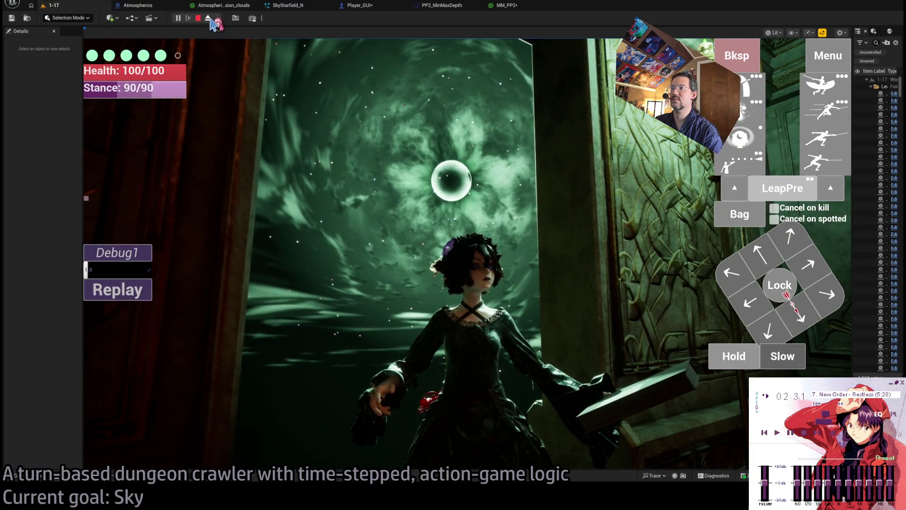
Step: Switch cameras again, resume the paused game, and focus the game view on the sky
click(209, 19)
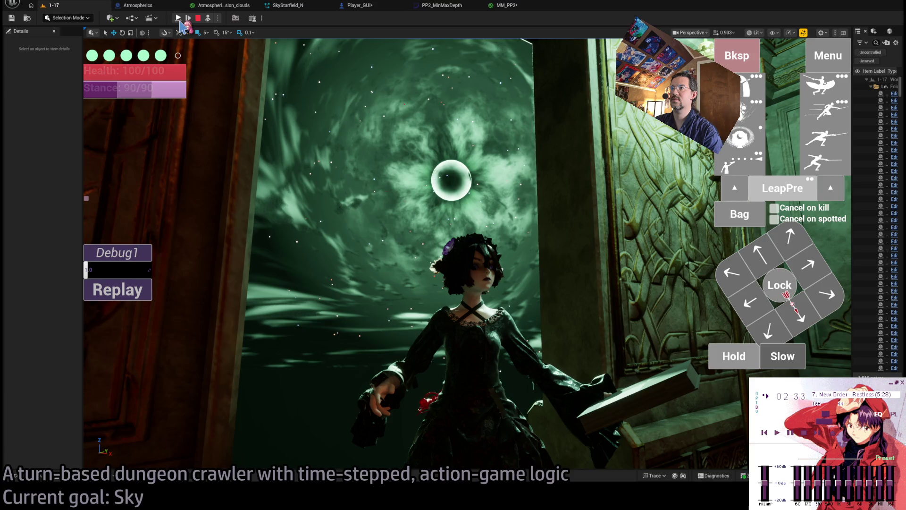
click(208, 20)
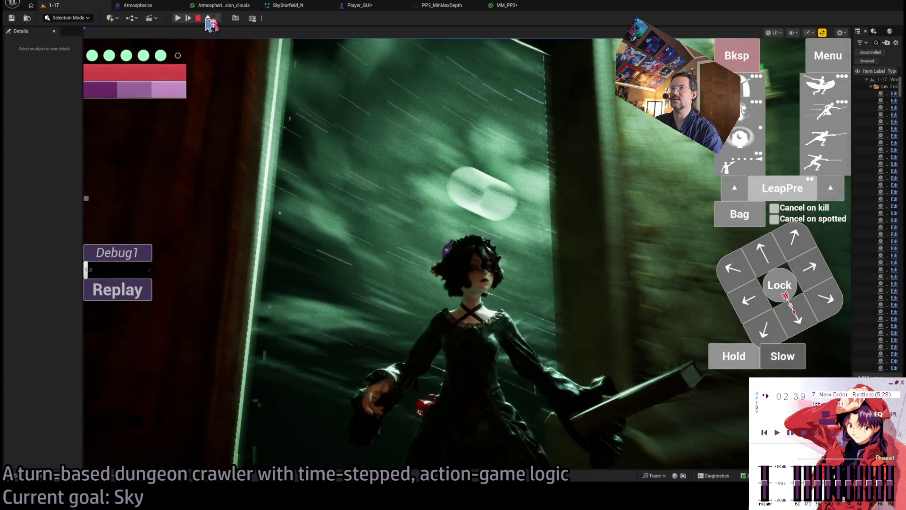
click(178, 18)
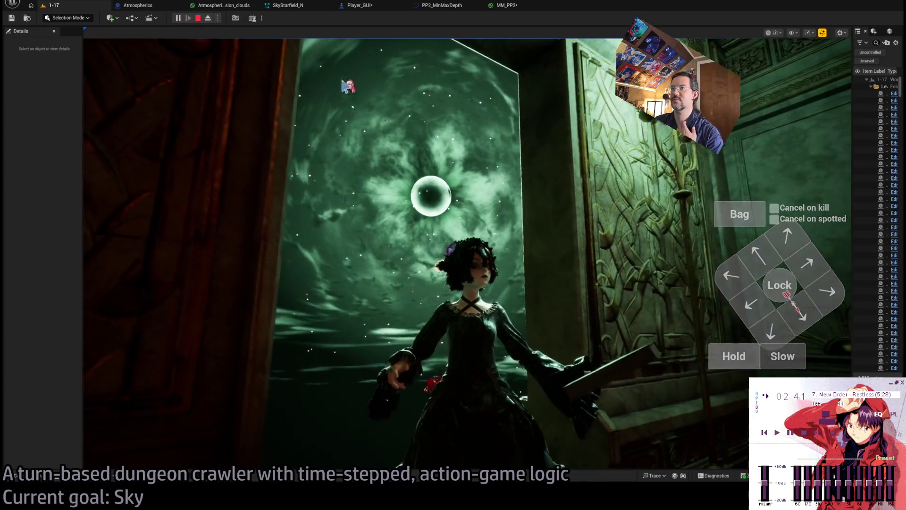
click(208, 18)
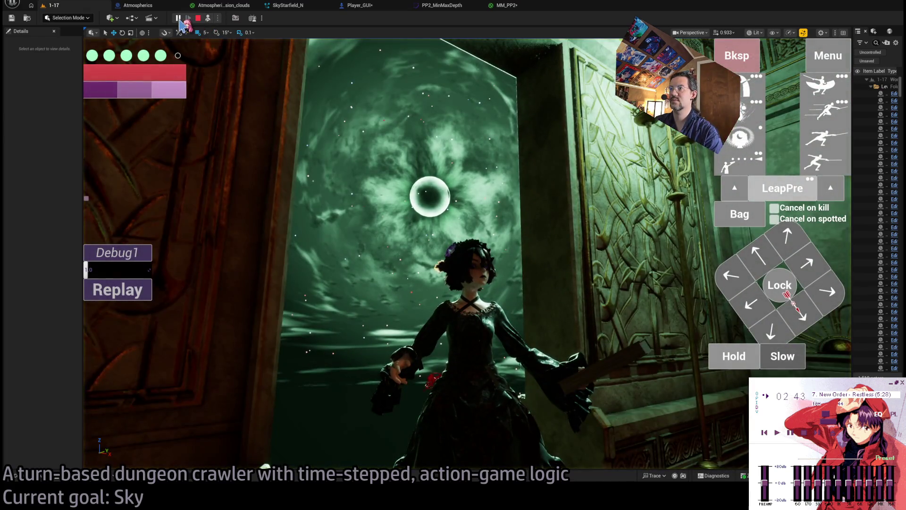
click(208, 19)
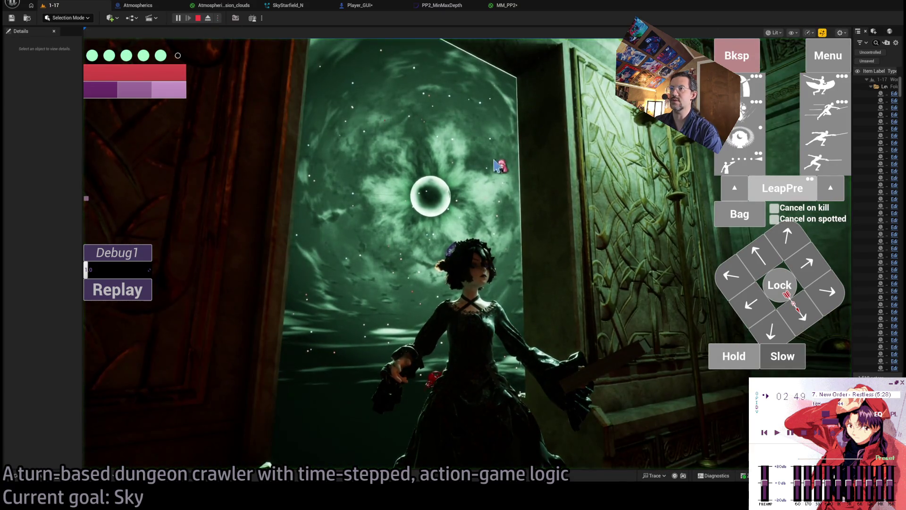
click(489, 187)
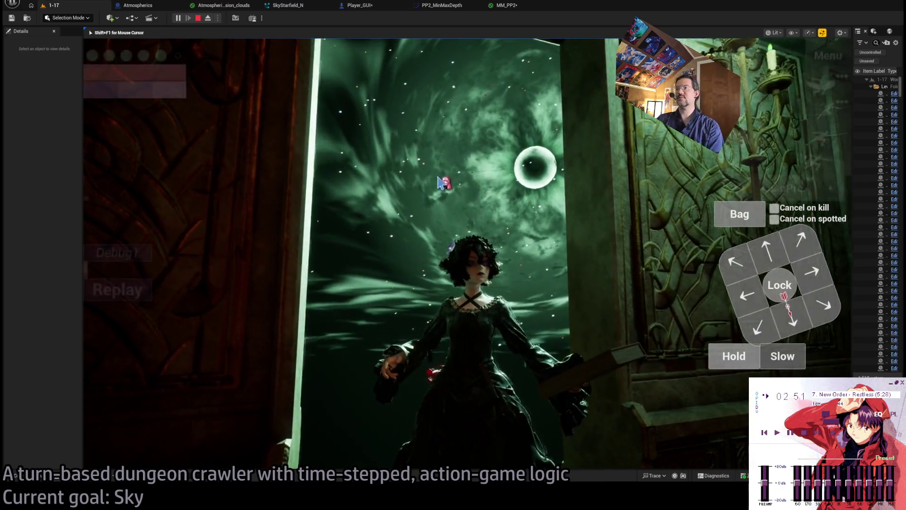
Step: Free the mouse, eject to fly up into the sky, and queue two Hold actions
key(shift+F1)
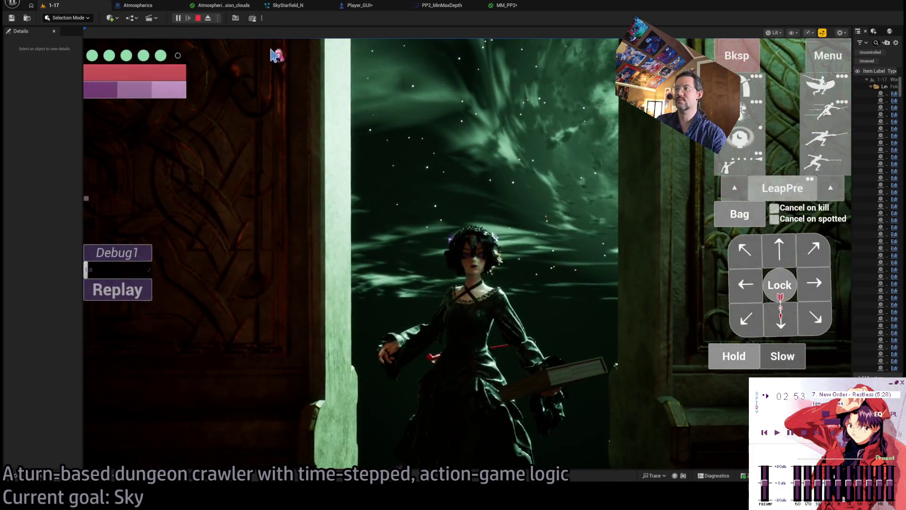
click(208, 19)
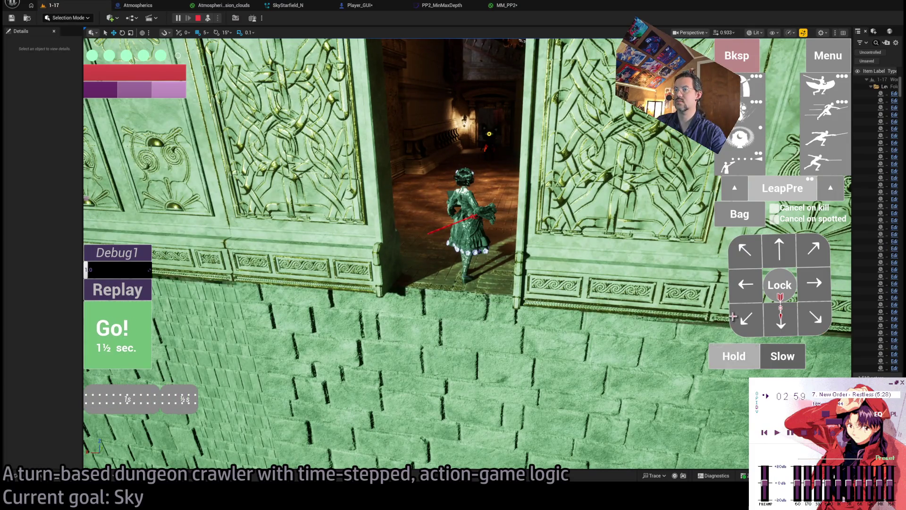
click(739, 358)
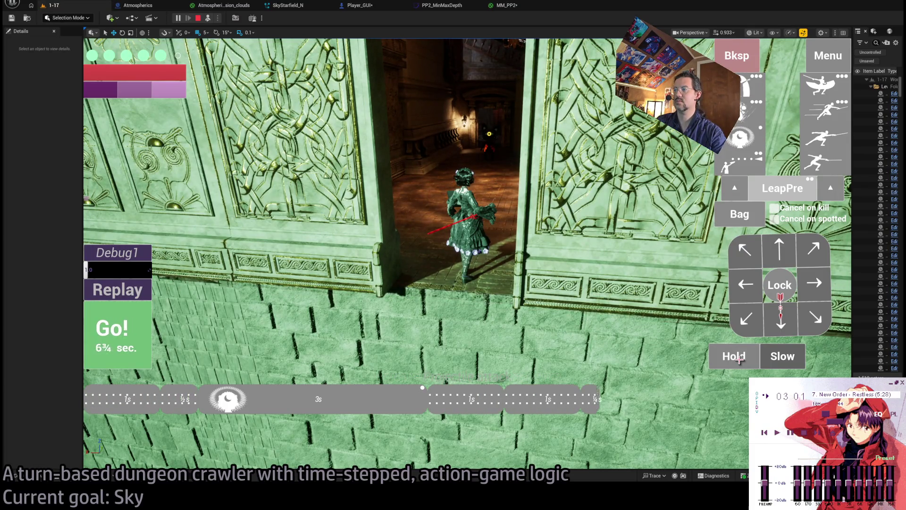
click(737, 357)
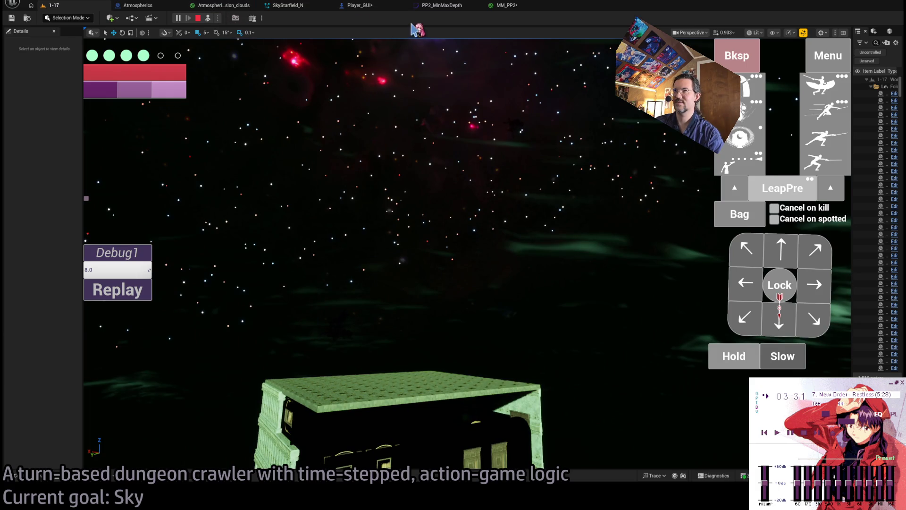
Step: Select SkyStarfield_N in the Atmospherics blueprint and check its Rotation Y before returning to 1-17
click(504, 7)
click(288, 5)
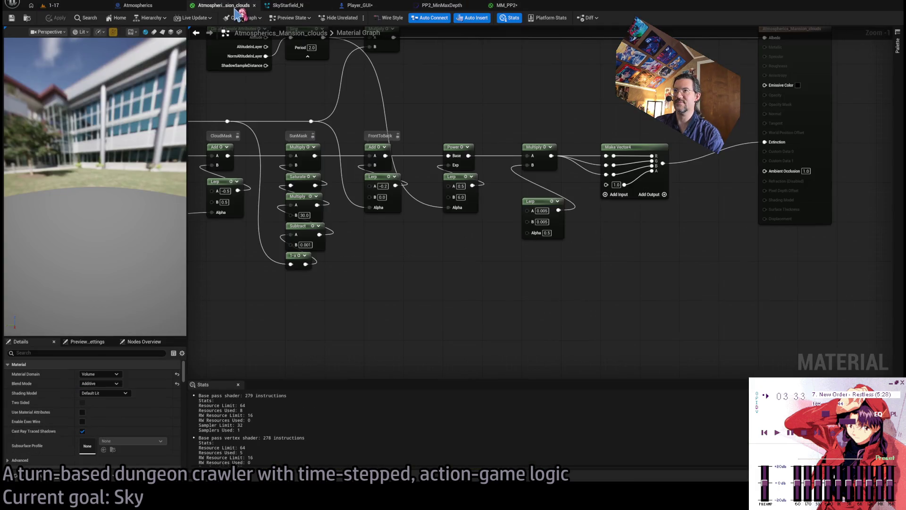
click(137, 6)
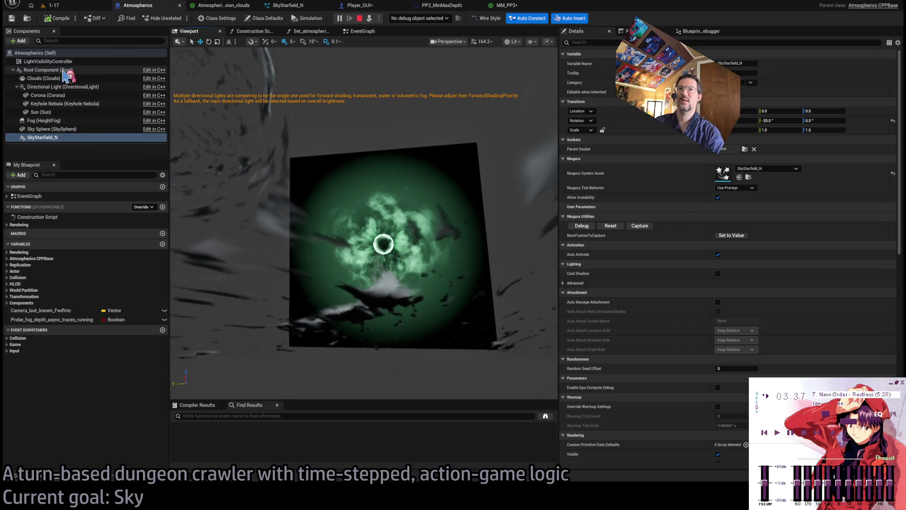
click(52, 138)
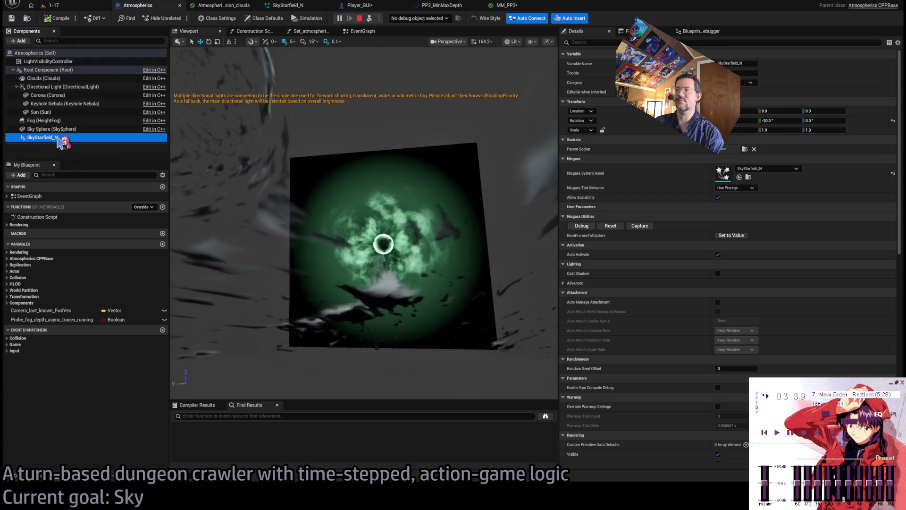
click(780, 120)
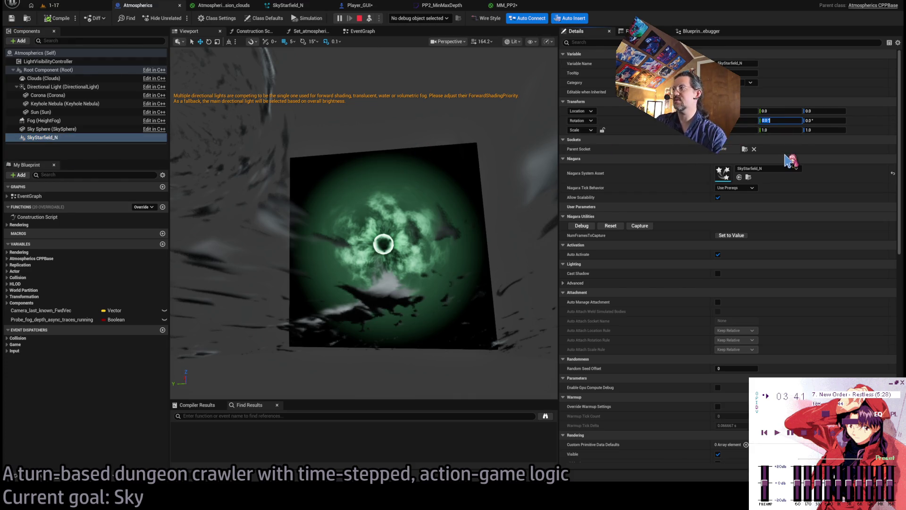
click(56, 6)
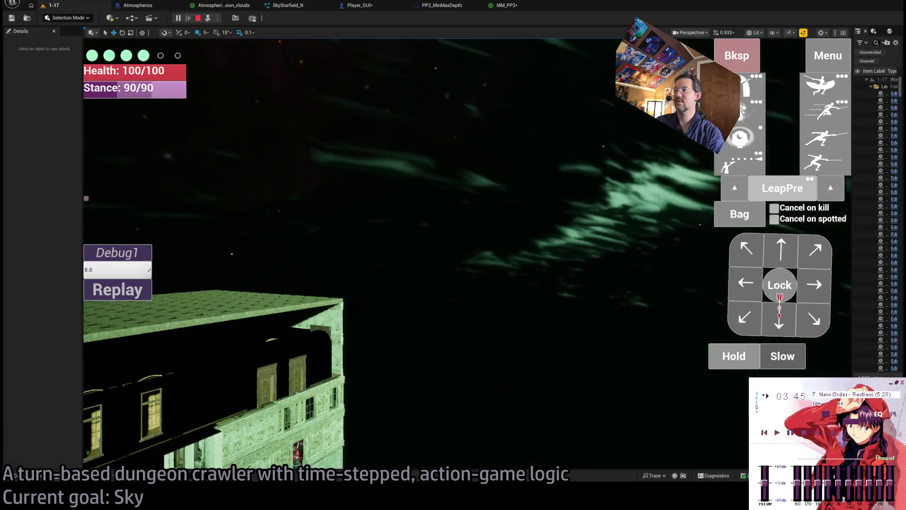
Step: Restart play and execute a queued Projectile attack followed by a Hold
click(198, 18)
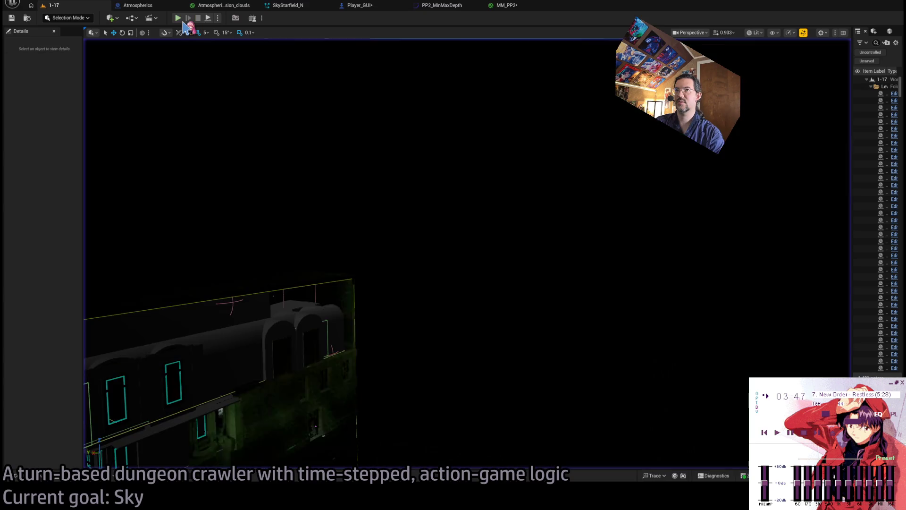
key(alt+p)
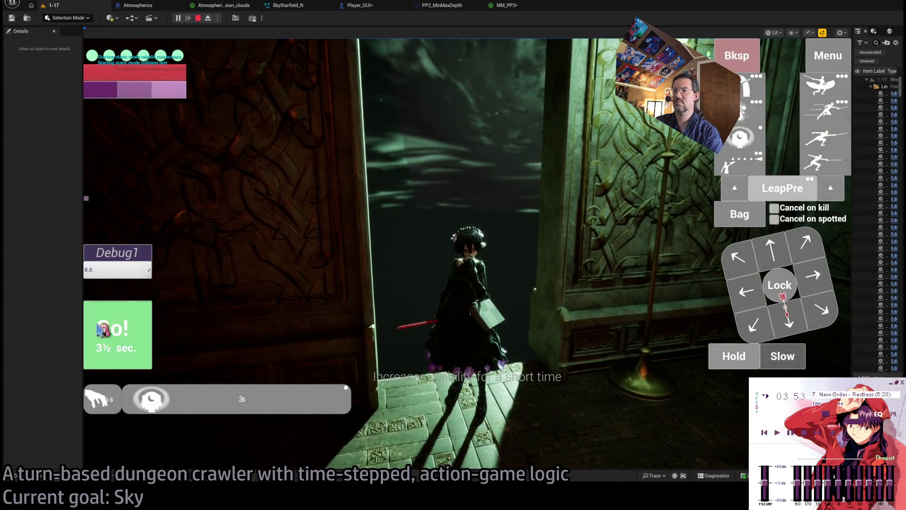
click(121, 330)
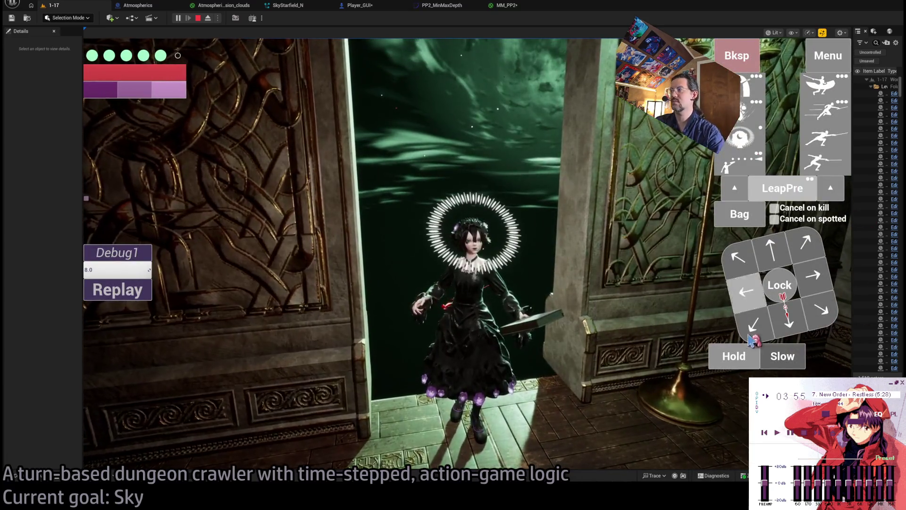
click(736, 357)
click(736, 357)
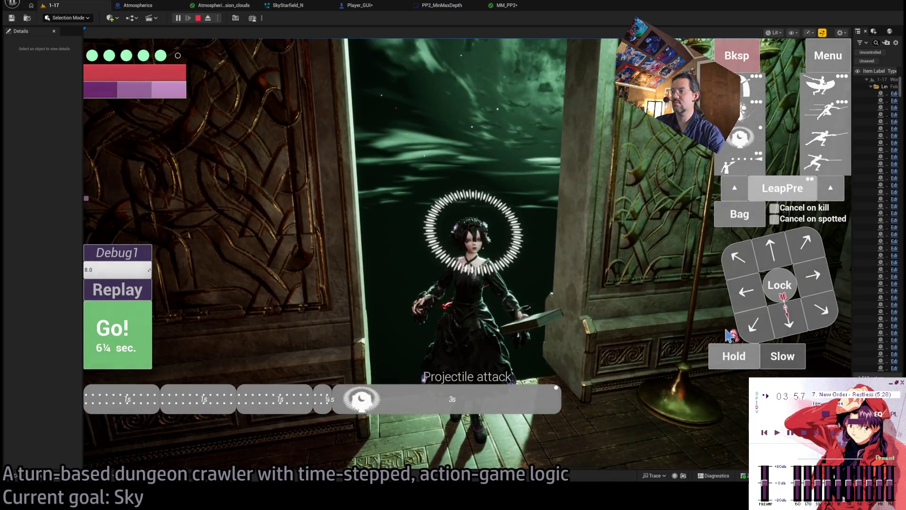
click(733, 358)
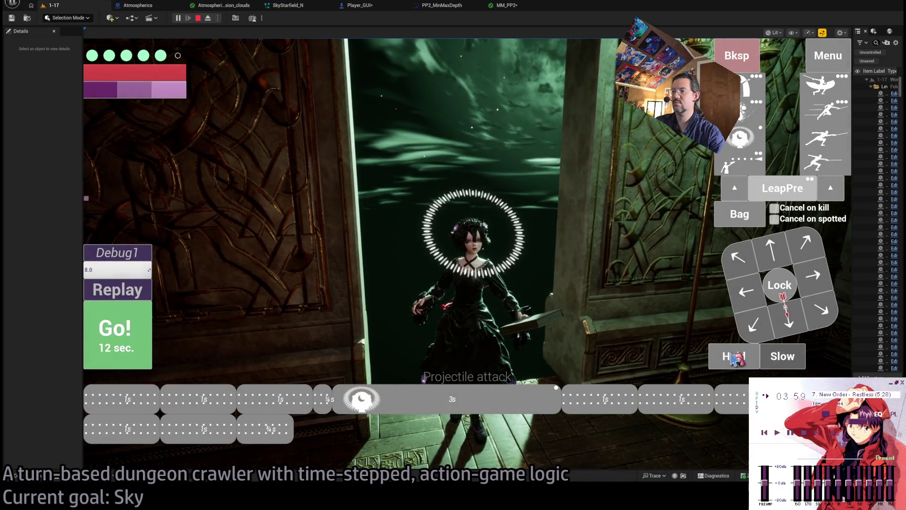
click(118, 335)
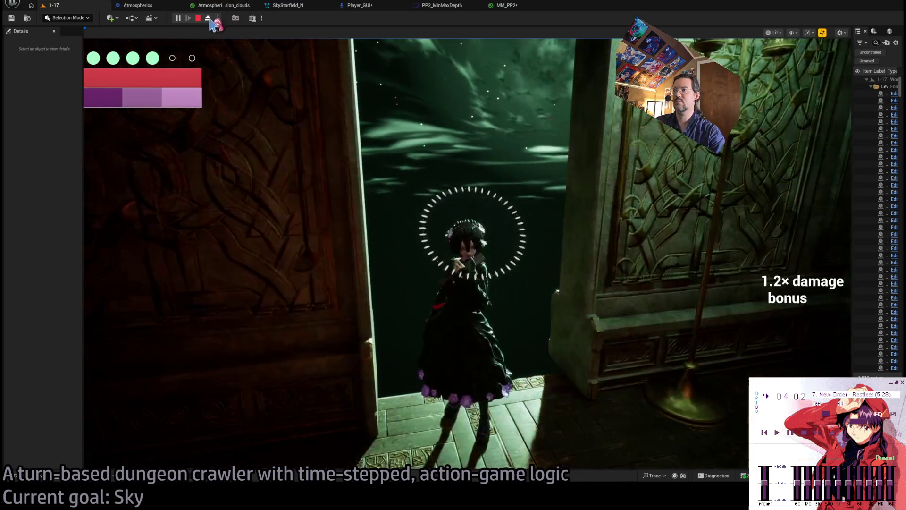
Step: Eject to look across the sky, replay the sequence, and eject again to inspect the stars
click(208, 19)
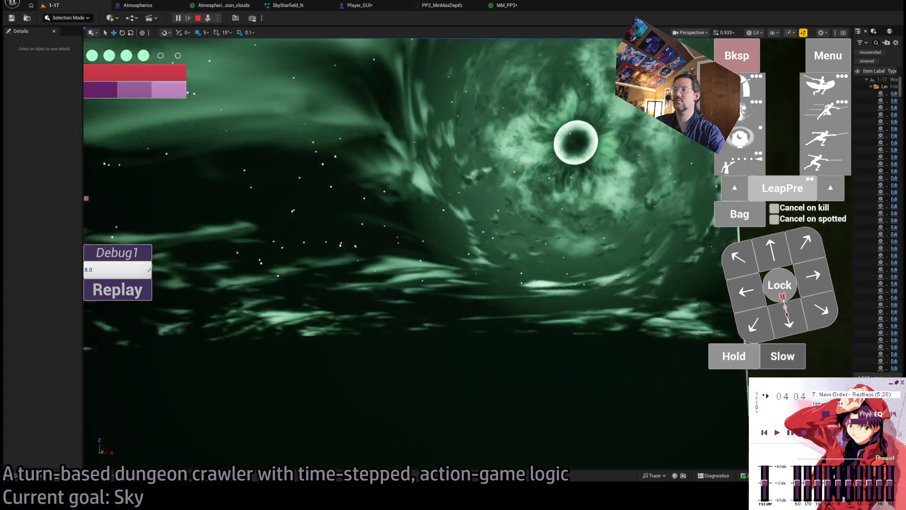
drag(271, 160, 425, 163)
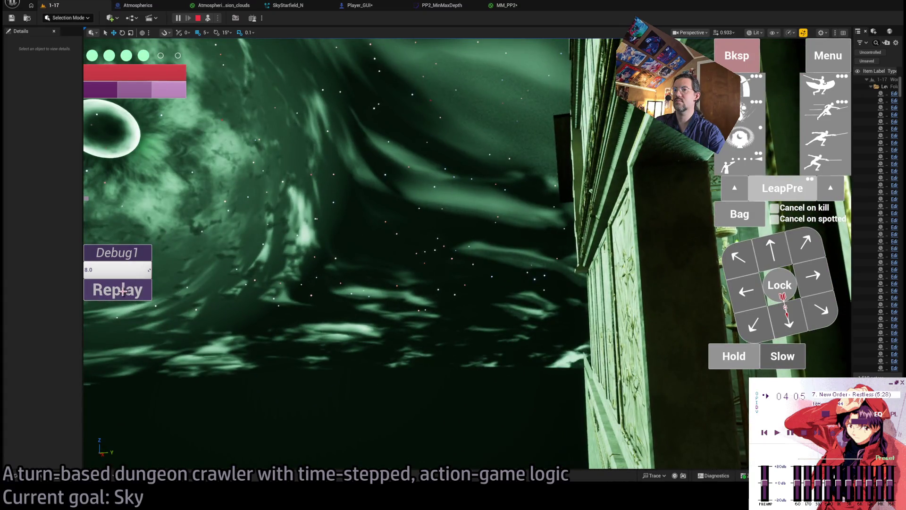
click(122, 291)
click(208, 18)
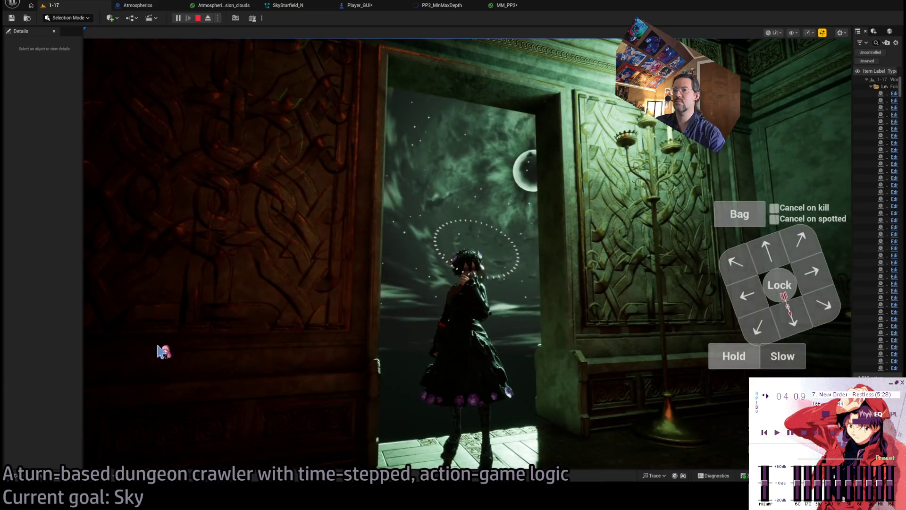
click(143, 296)
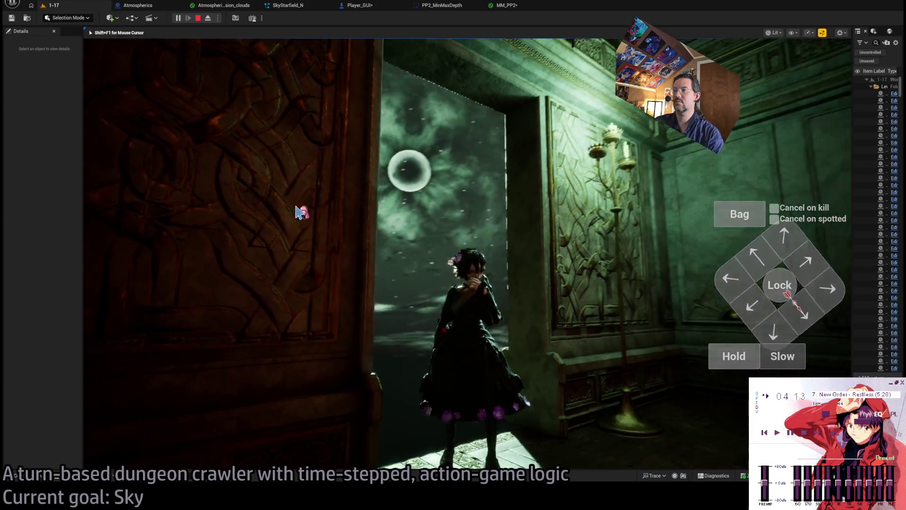
click(208, 19)
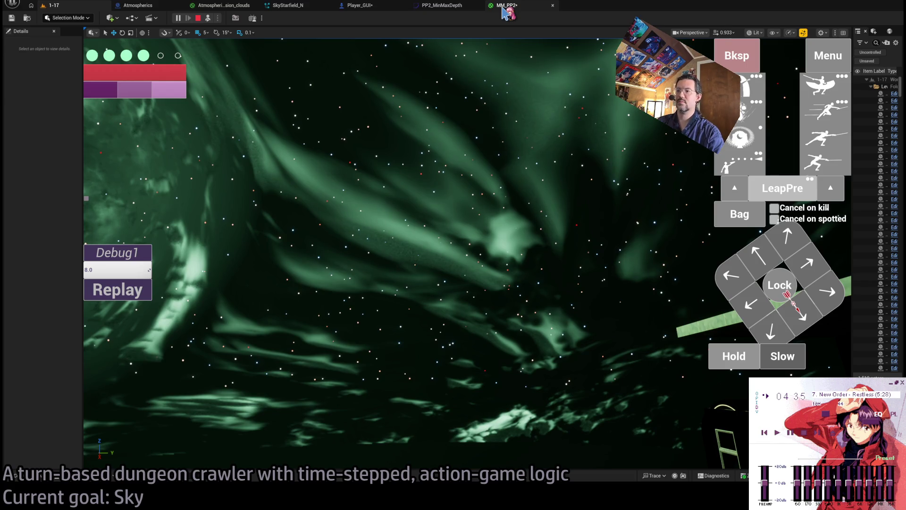
Step: In SkyStarfield_N, review the Color from Curve gradient and add a Set Parameters module under Particle Spawn
click(506, 6)
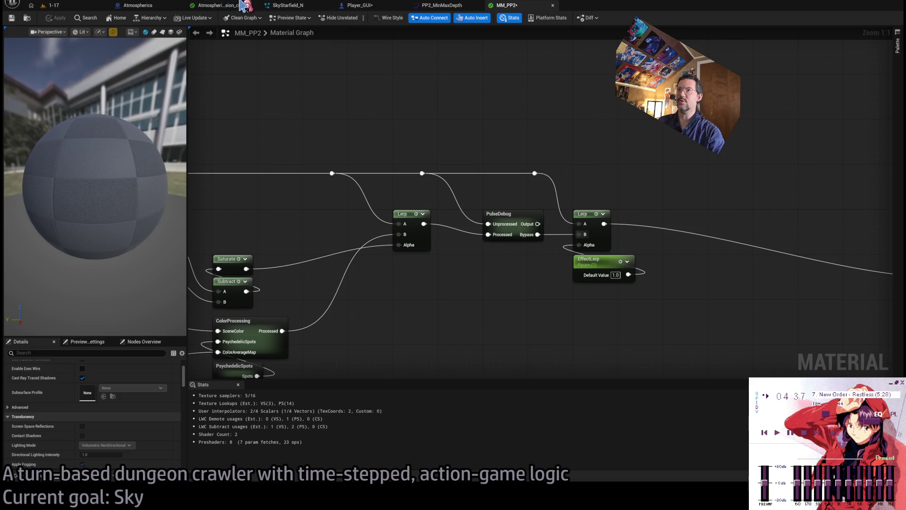
click(295, 6)
drag(538, 191, 527, 222)
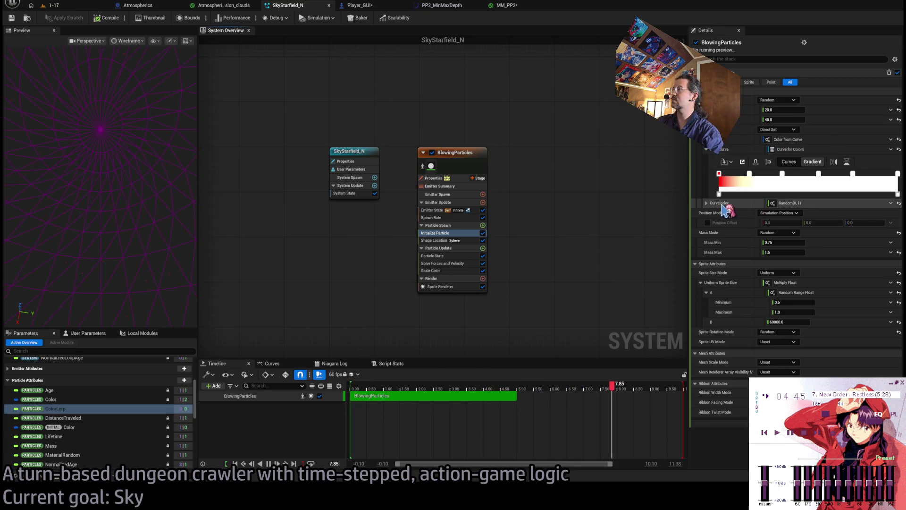
click(702, 139)
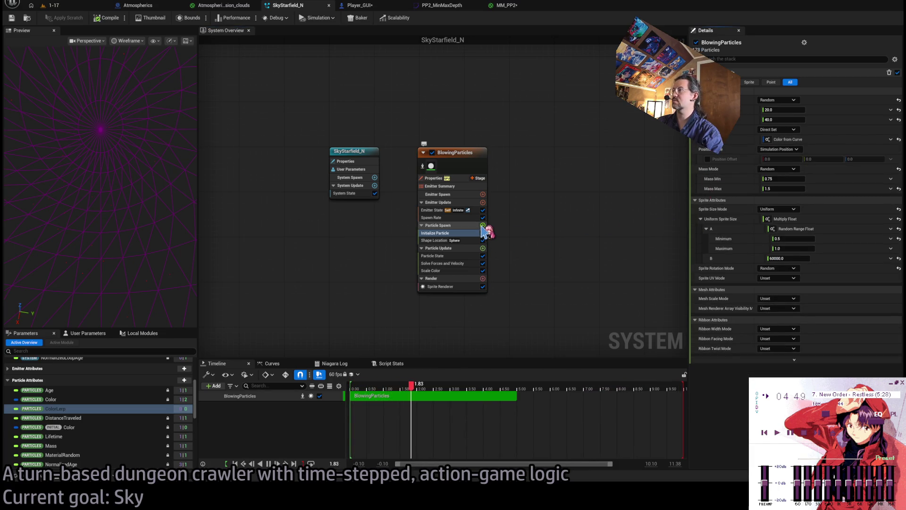
click(703, 139)
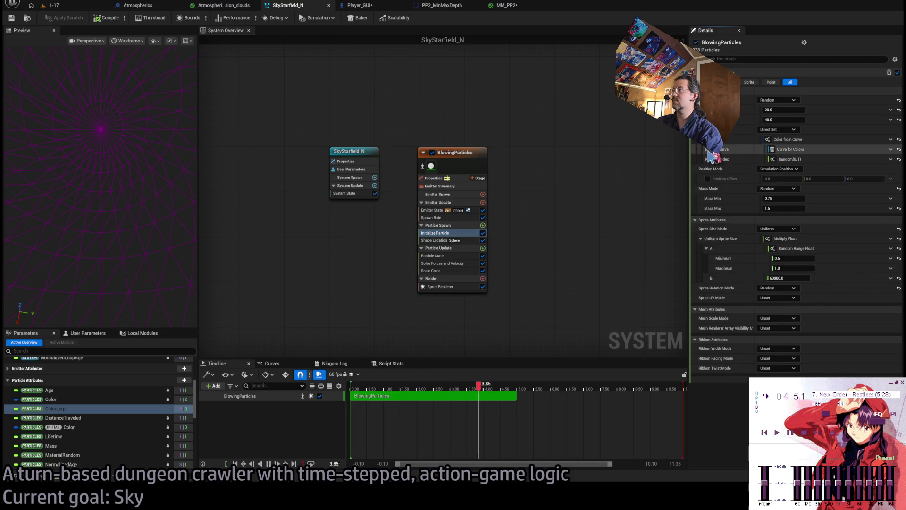
click(707, 149)
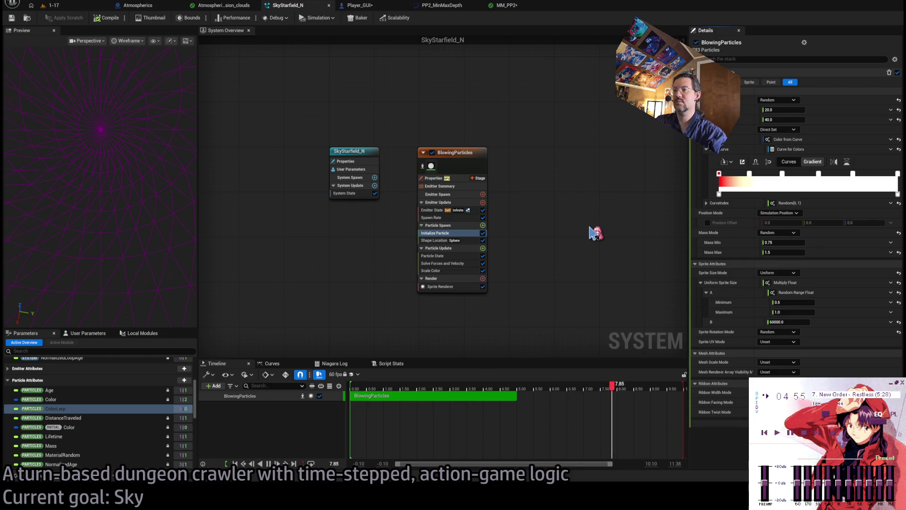
key(ctrl+z)
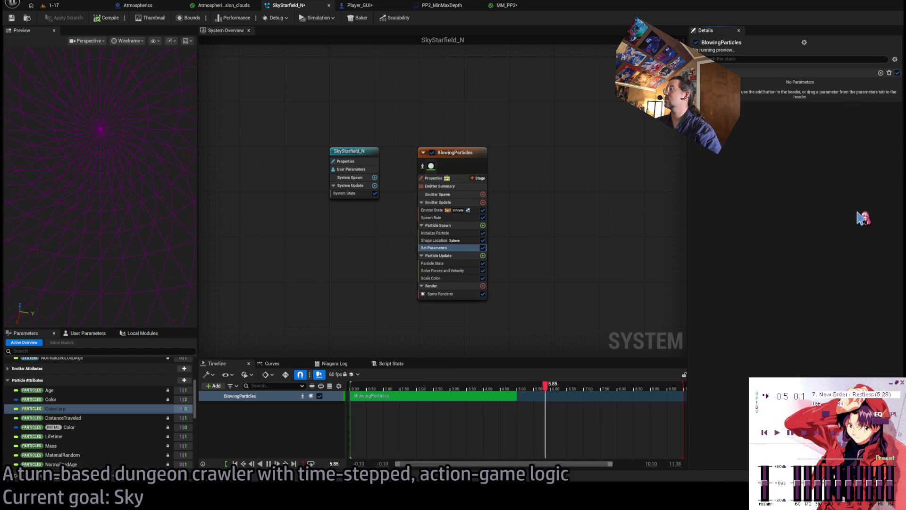
Step: Add Initial Color to Set Parameters as Particles.Color multiplied by a Lerp Float
key(ctrl+z)
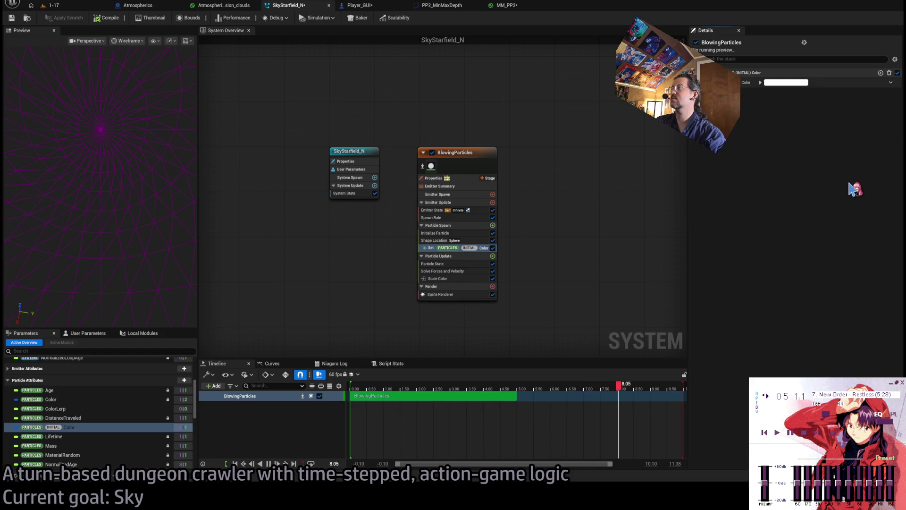
key(ctrl+y)
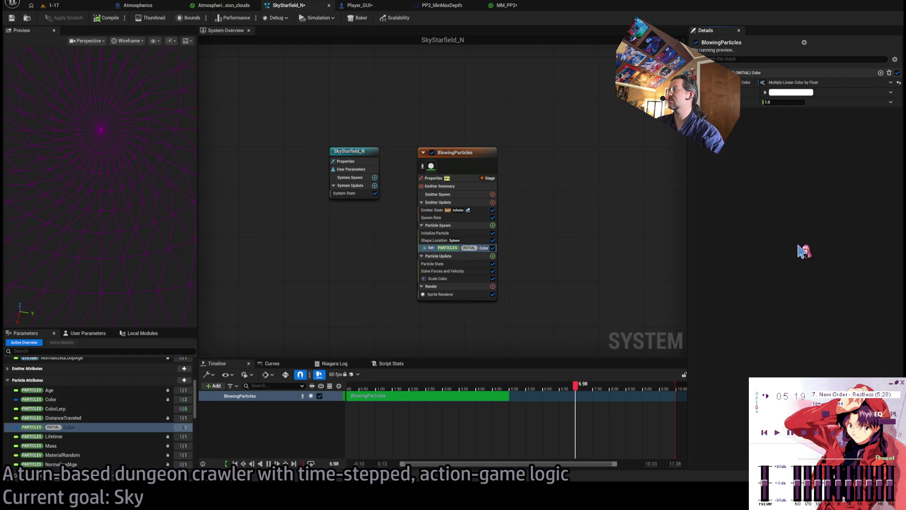
key(ctrl+y)
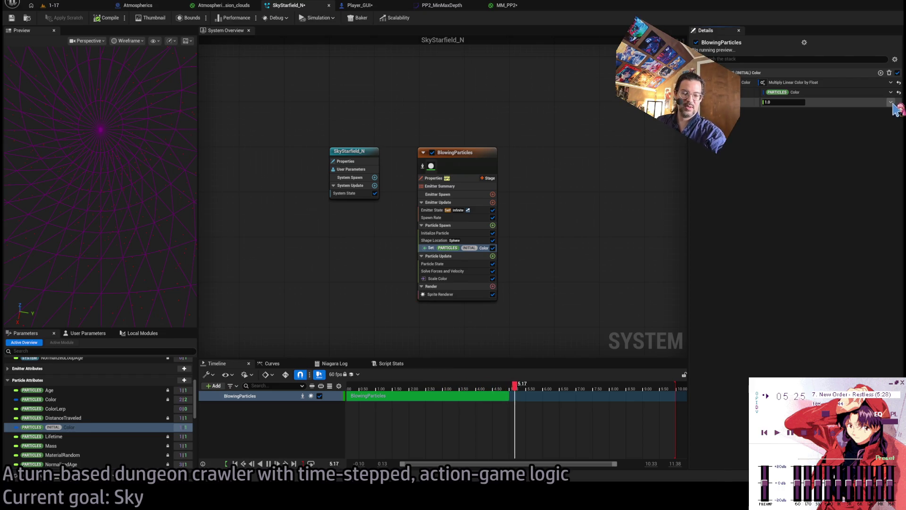
key(ctrl+y)
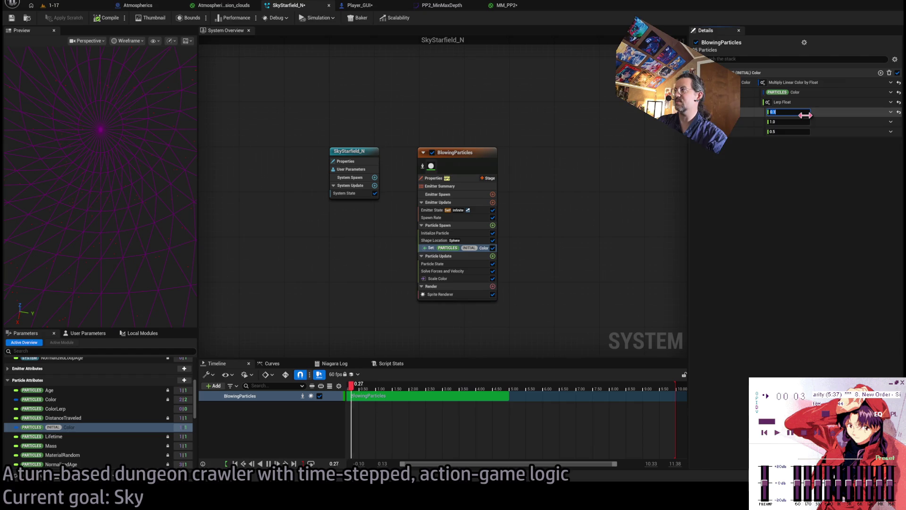
Step: Lerp from 0.1 to 1.0 with alpha Random Range Float (0–1) raised to the power 8.0
click(821, 221)
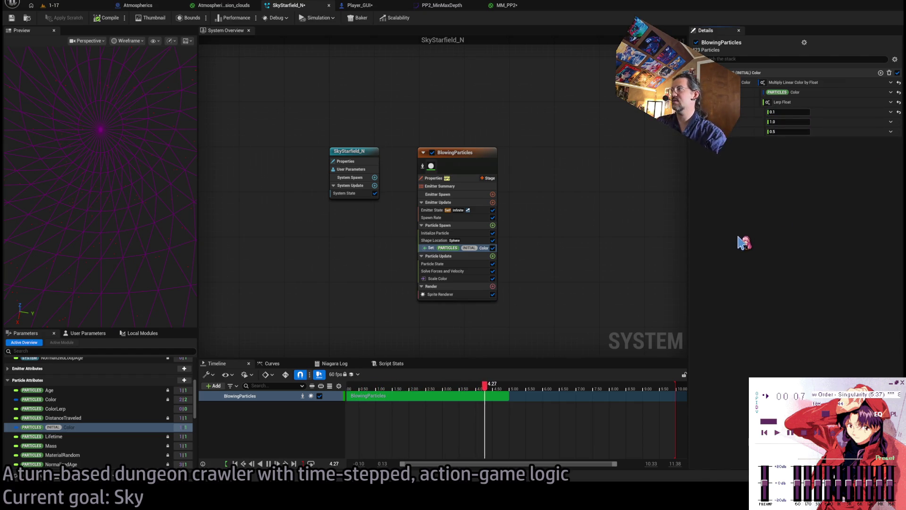
key(ctrl+z)
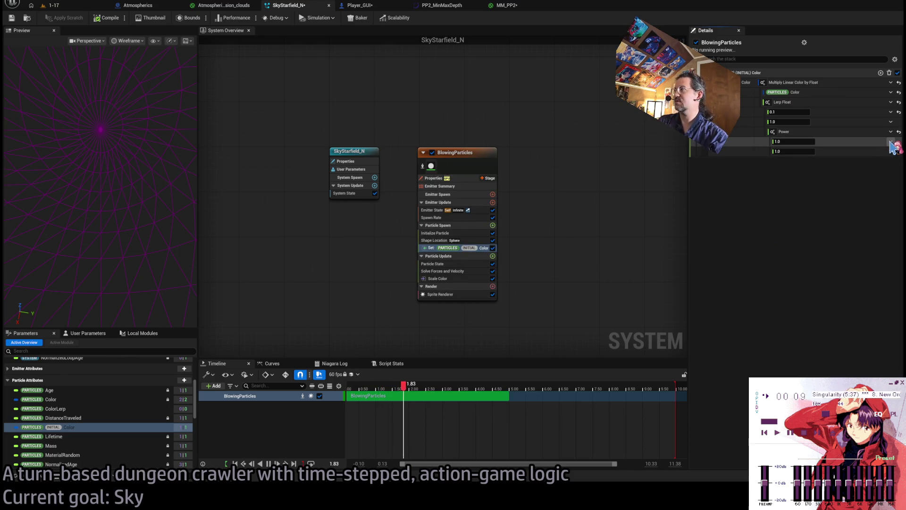
key(ctrl+y)
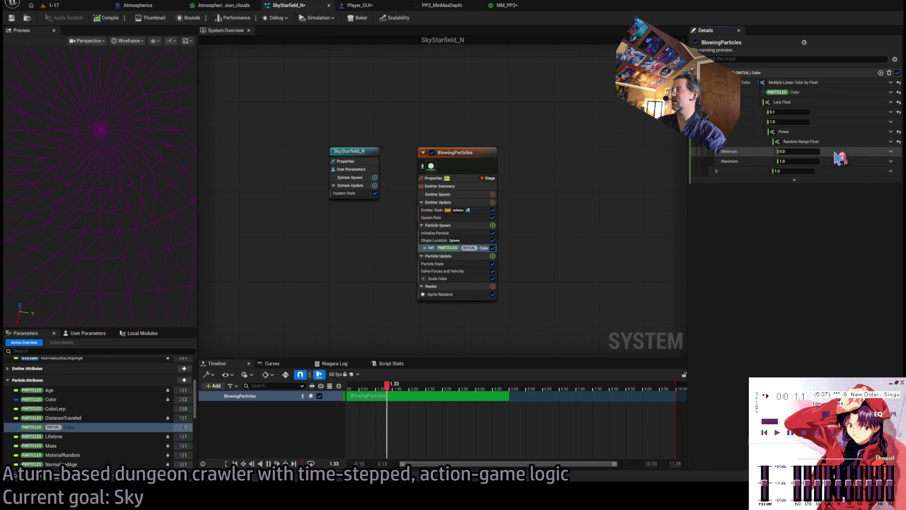
click(783, 151)
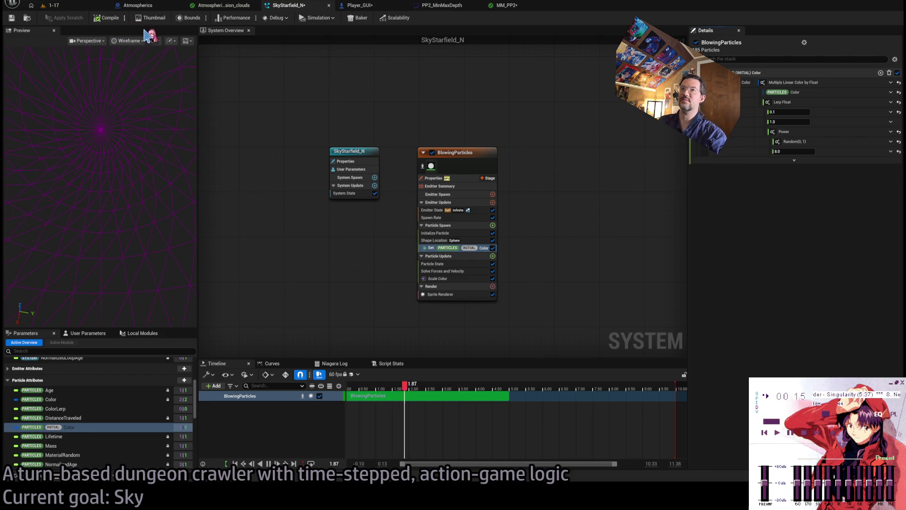
click(53, 6)
Step: Replay level 1-17 twice to check the dimmer stars
click(118, 289)
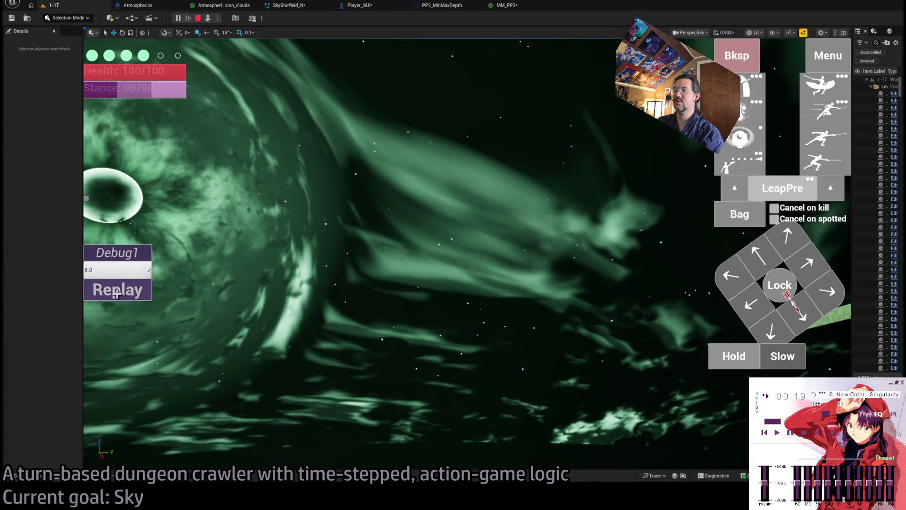
click(116, 291)
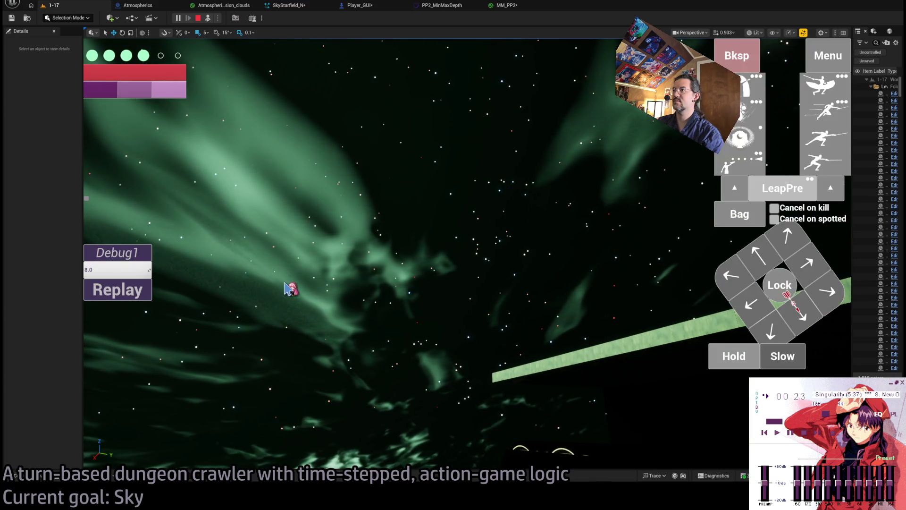
click(228, 7)
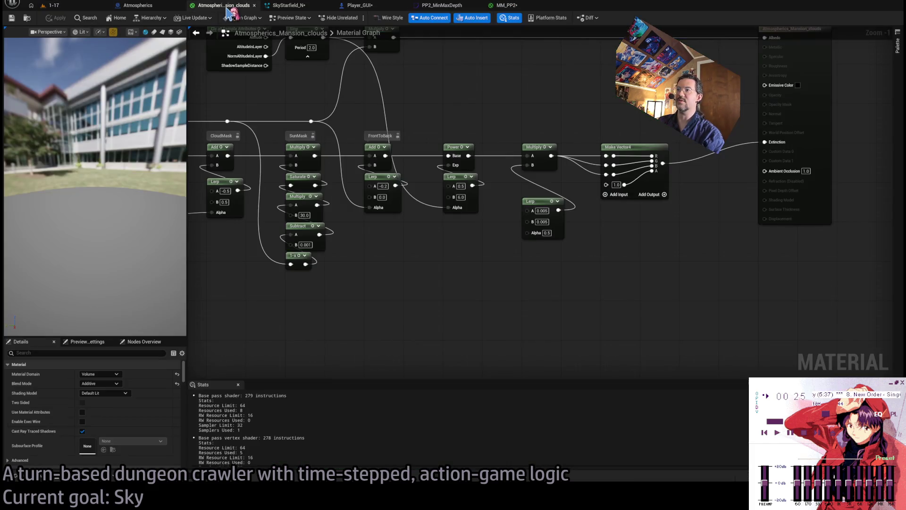
click(506, 5)
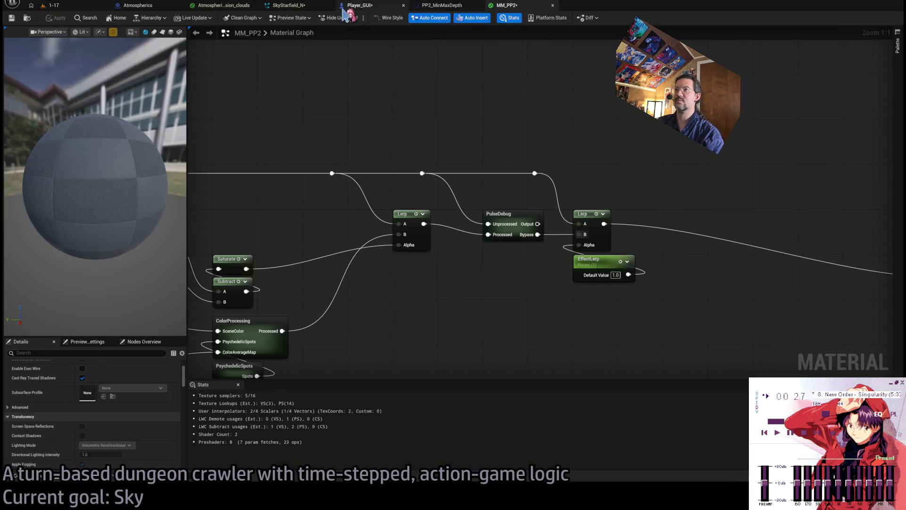
click(139, 7)
Step: Reopen SkyStarfield_N and raise the Power exponent from 8.0 to 16.0
click(288, 5)
click(330, 5)
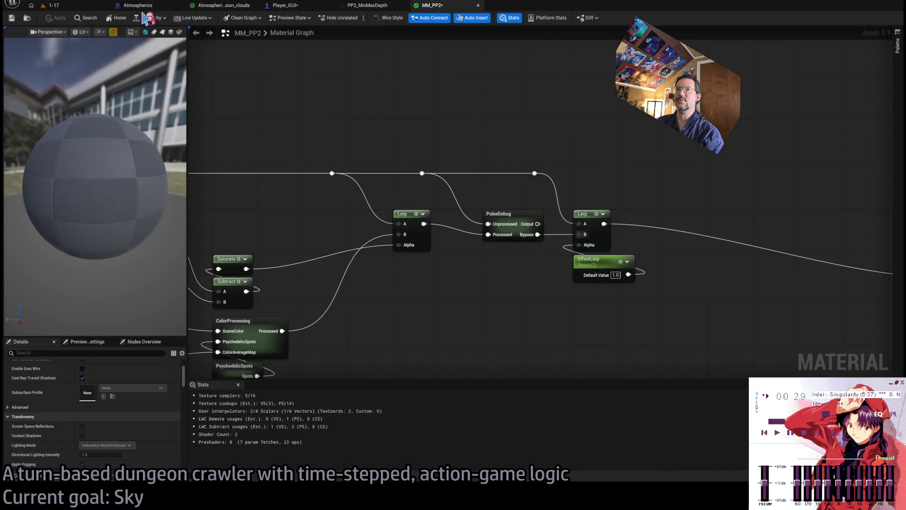
click(149, 16)
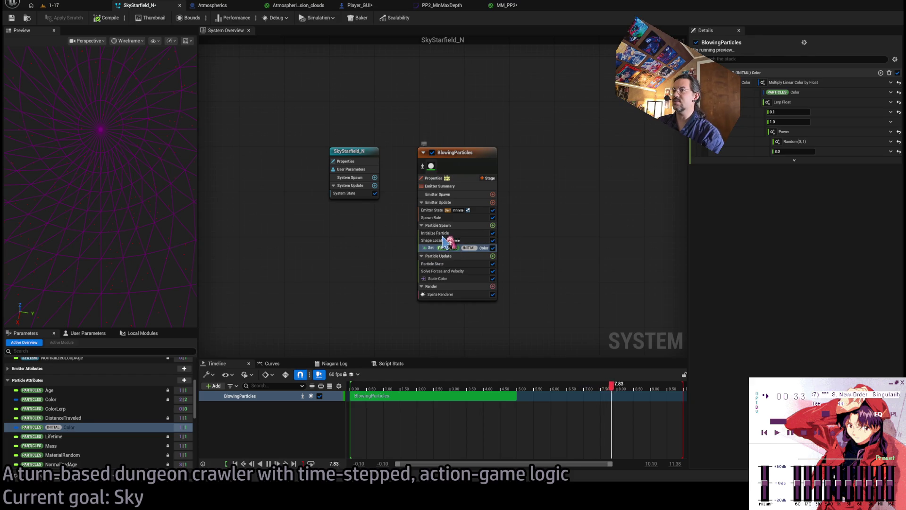
click(785, 150)
text(16)
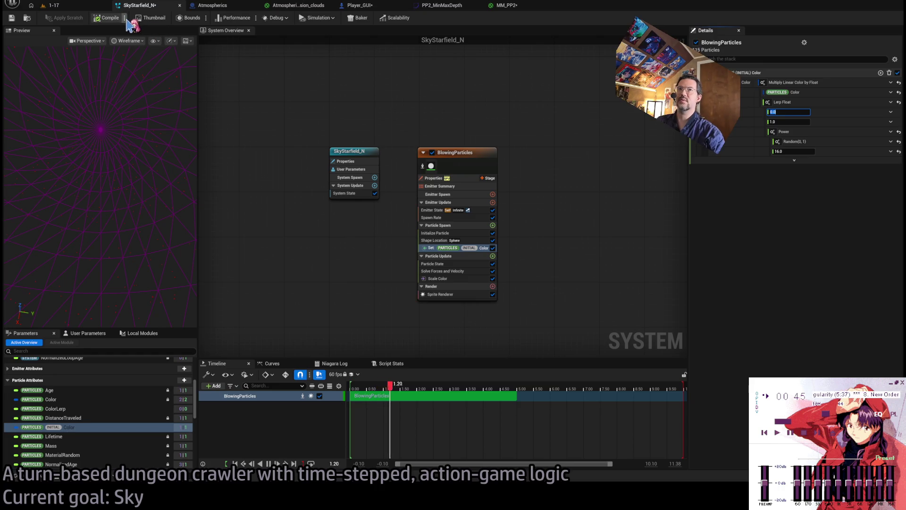
Step: Replay level 1-17 five times to compare the sparser, dimmer starfield
click(79, 7)
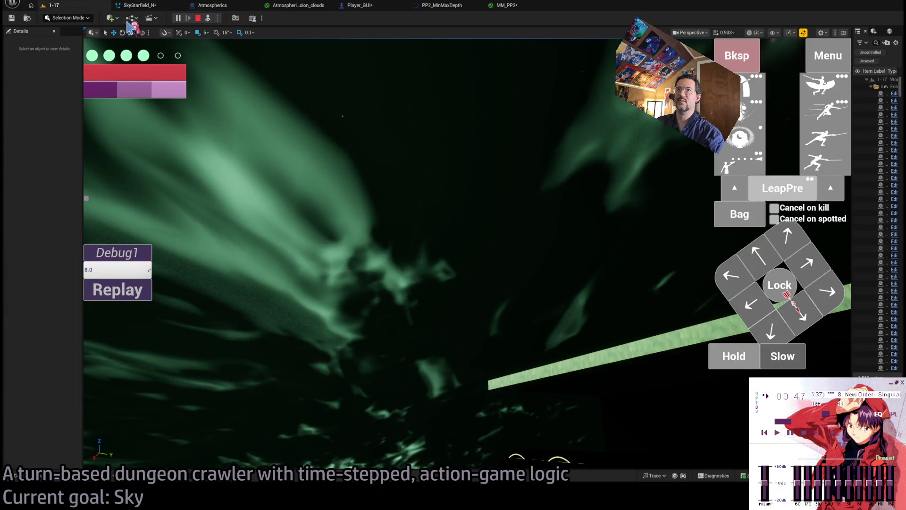
click(140, 293)
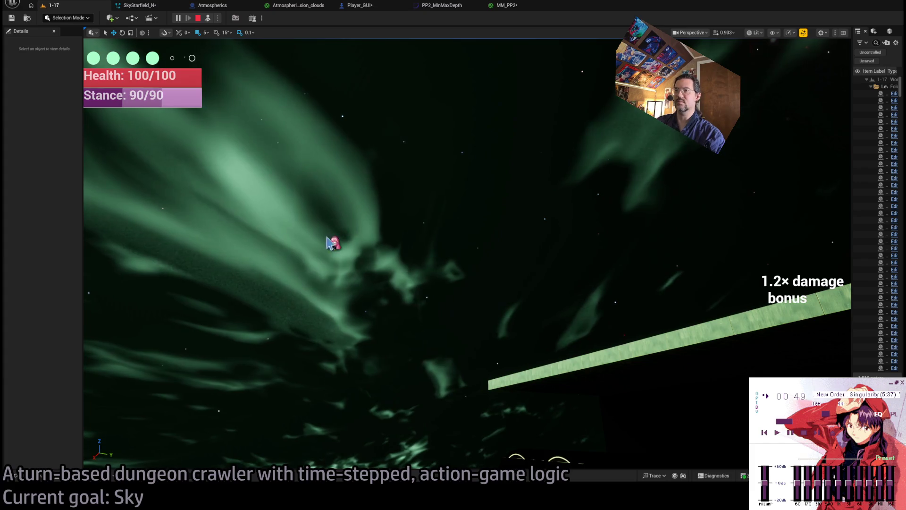
click(136, 296)
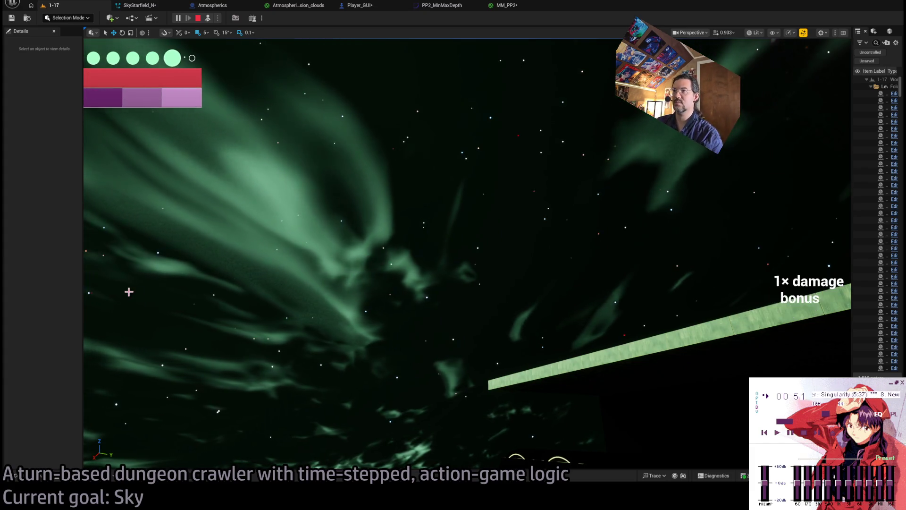
click(129, 294)
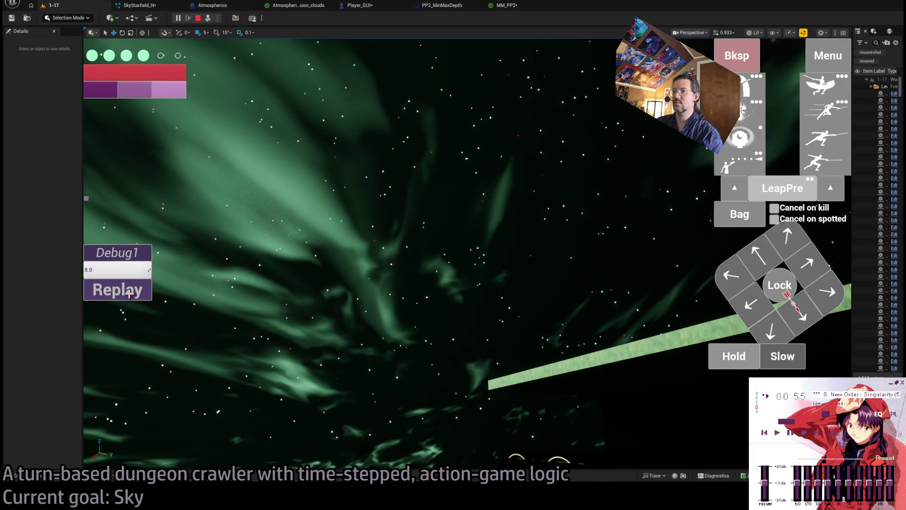
click(129, 294)
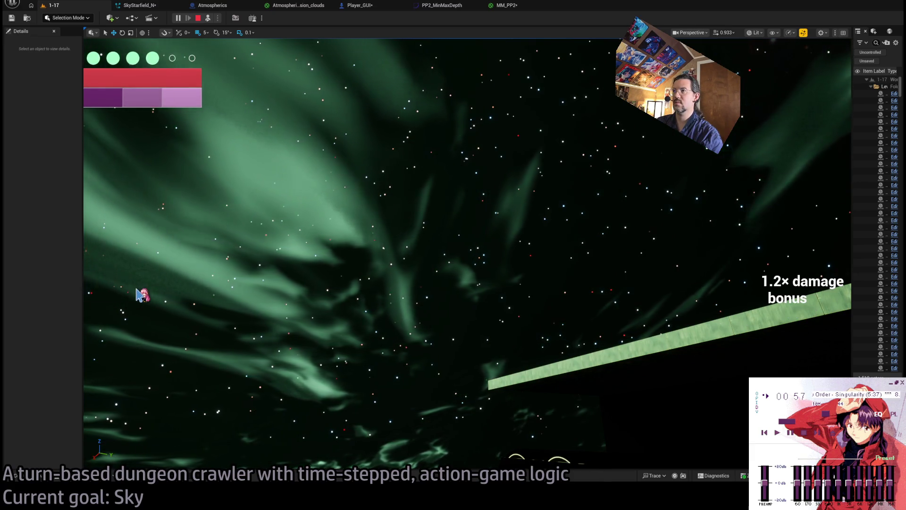
click(138, 293)
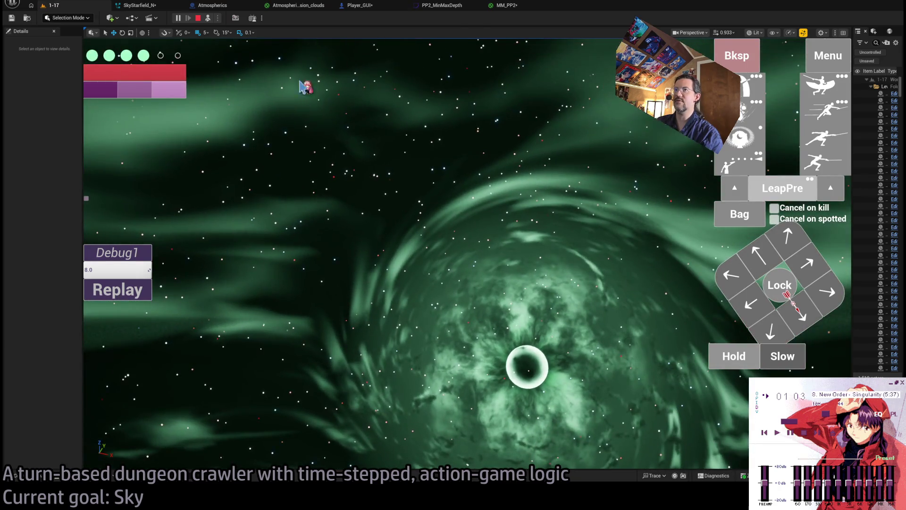
click(505, 5)
Step: In SkyStarfield_N, inspect Scale Color and uncheck the Set Particles Initial Color module
click(295, 5)
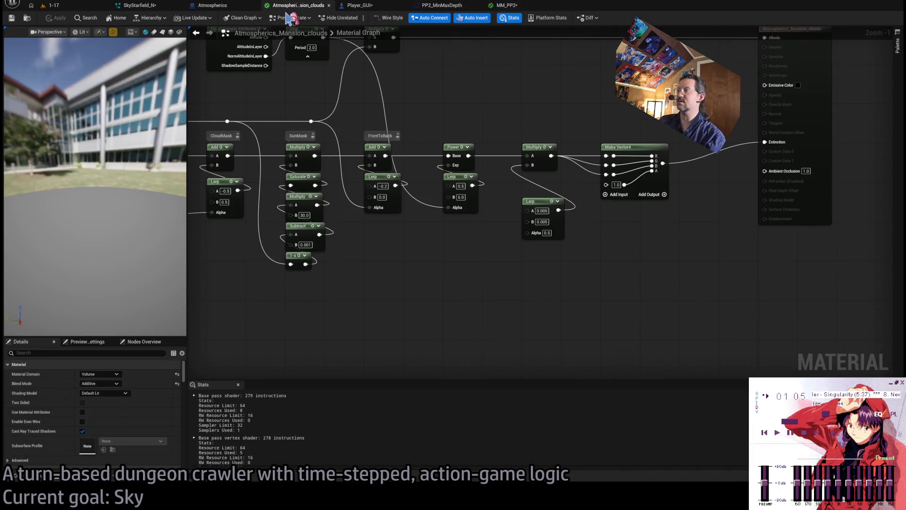
click(139, 5)
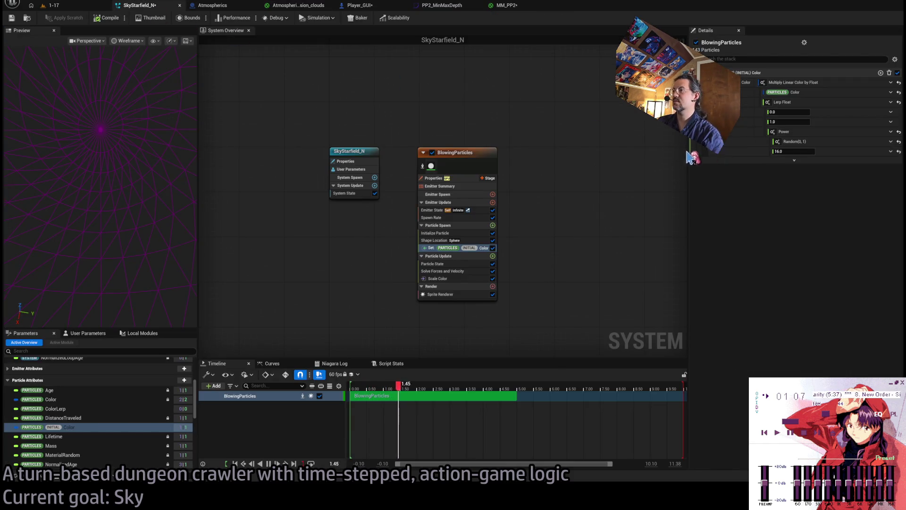
click(474, 279)
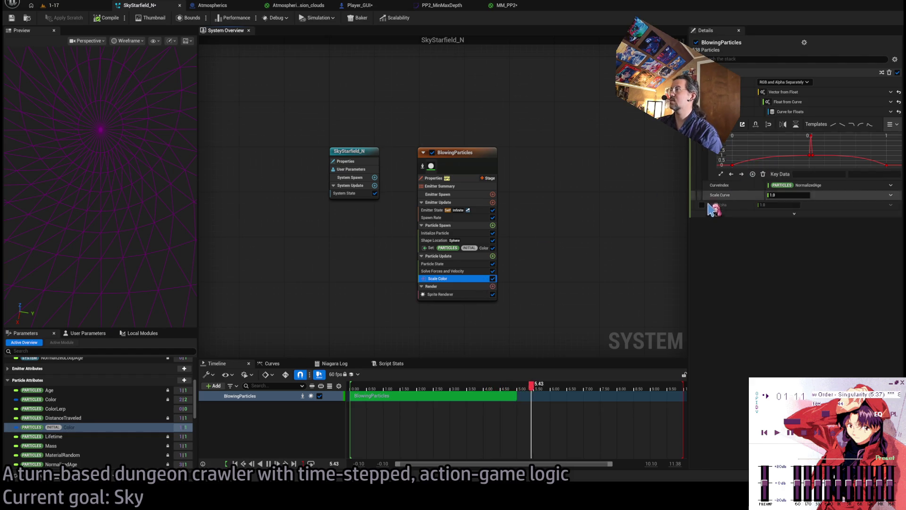
click(798, 215)
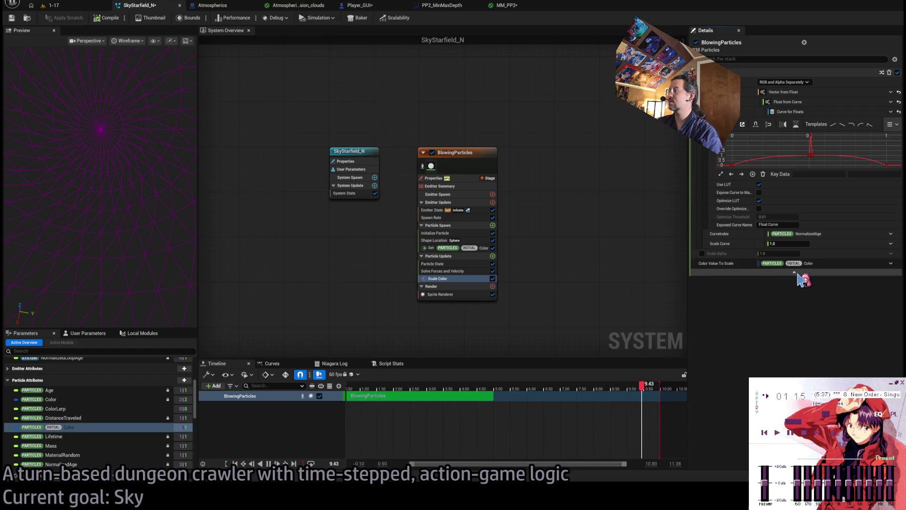
click(481, 249)
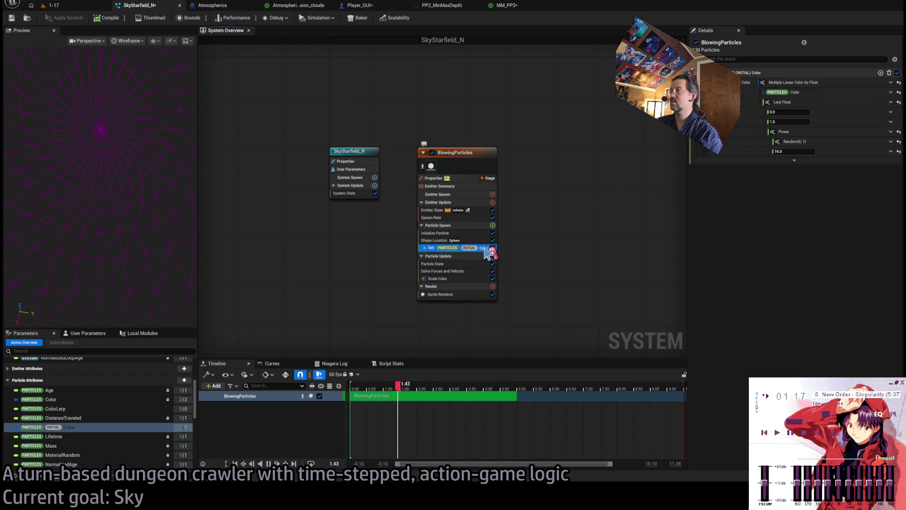
click(493, 248)
Step: Replay level 1-17 four times to view the sky without the initial colour module
click(74, 7)
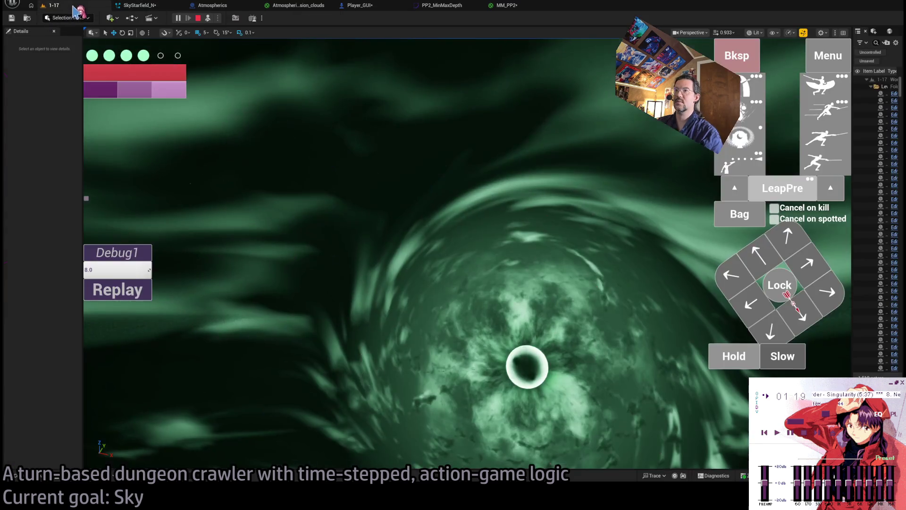
click(126, 293)
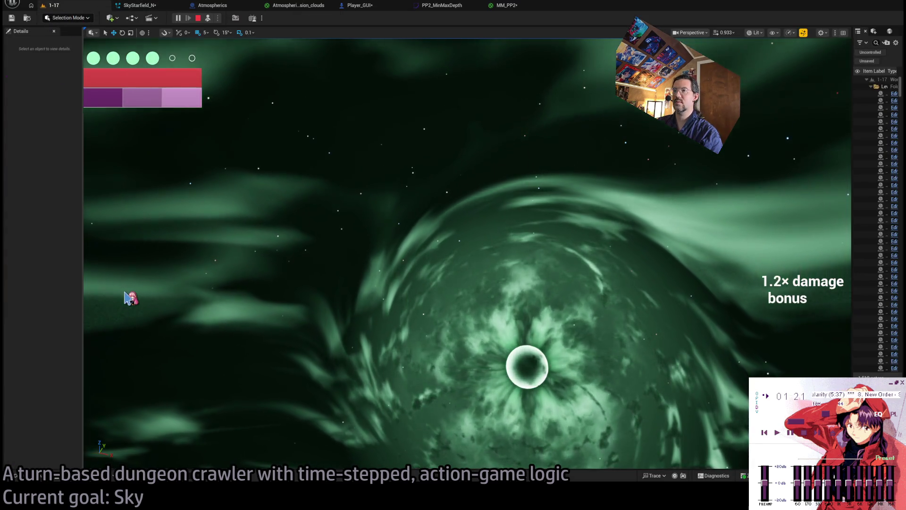
click(126, 293)
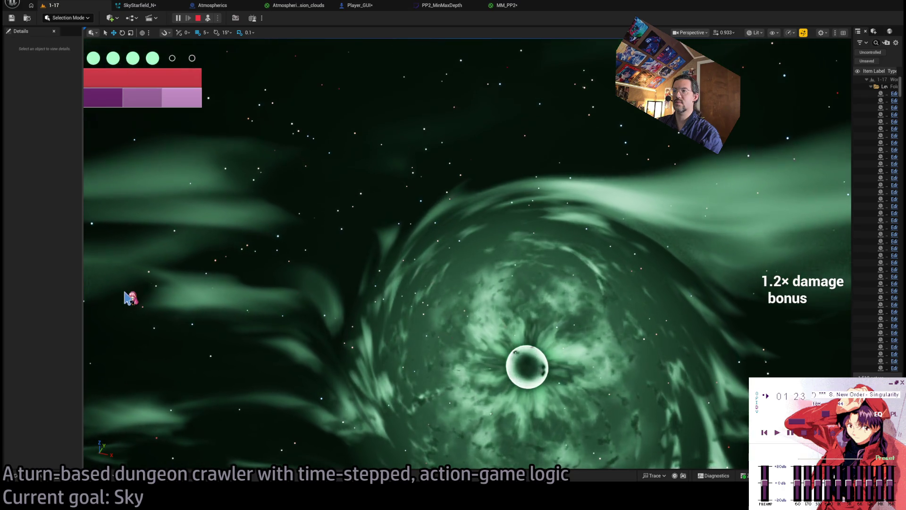
click(126, 293)
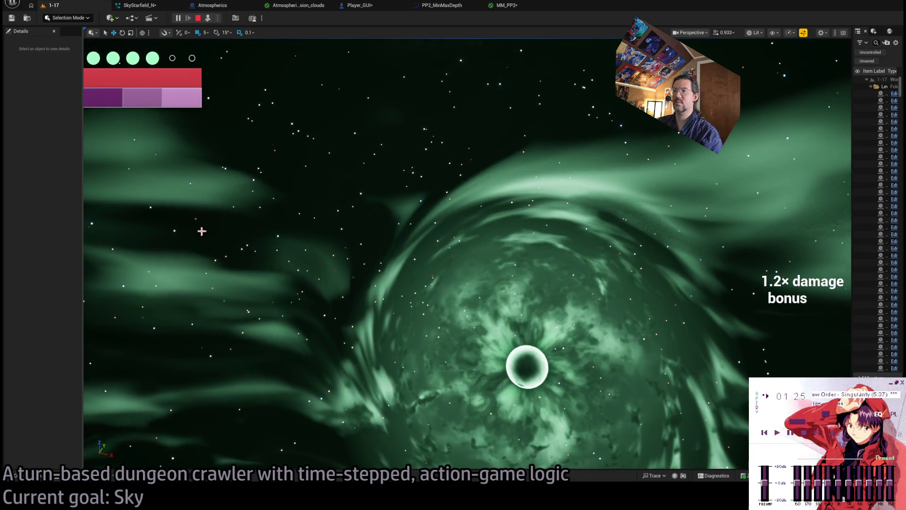
click(128, 288)
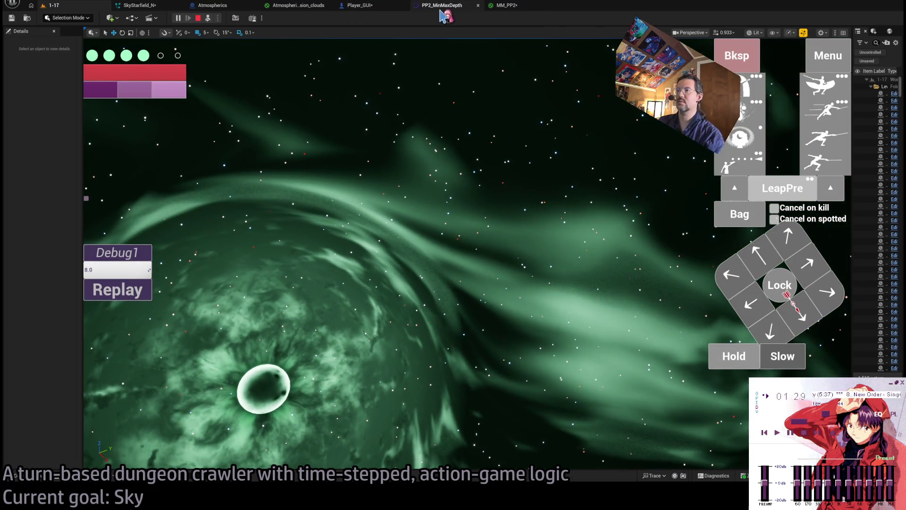
click(441, 7)
click(361, 6)
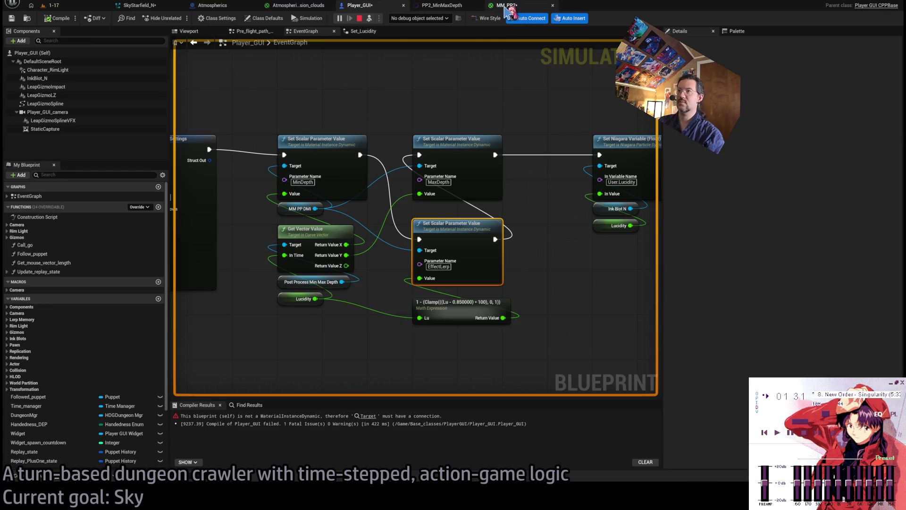
Step: In SkyStarfield_N, inspect Initialize Particle's colour-from-curve, Mass Min and CurveIndex random range settings
click(212, 6)
click(154, 6)
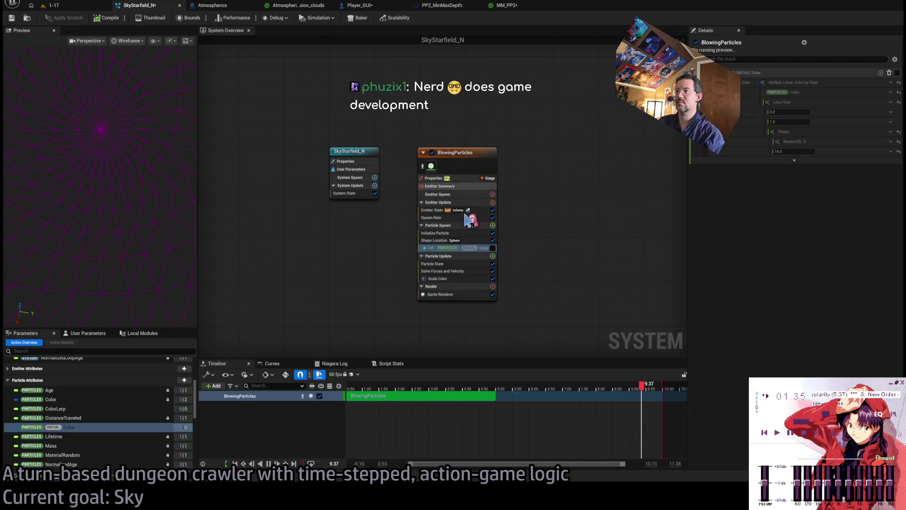
click(454, 233)
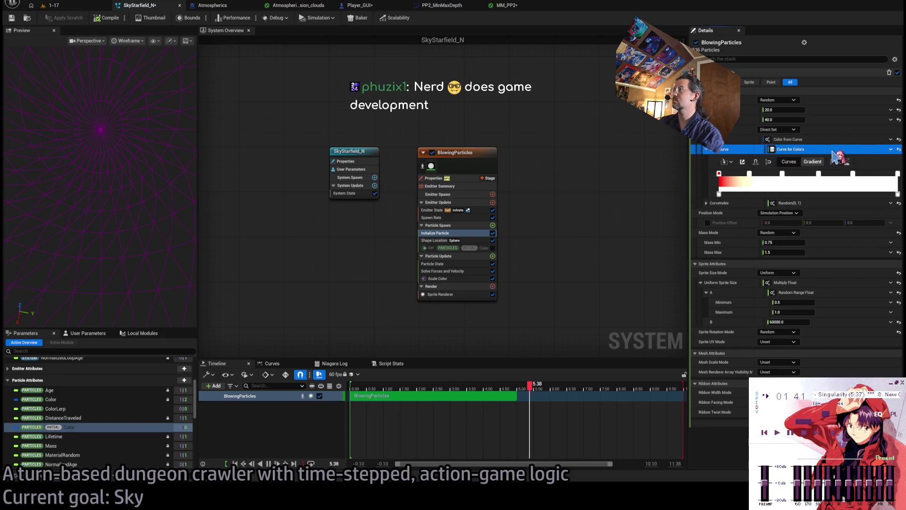
click(810, 142)
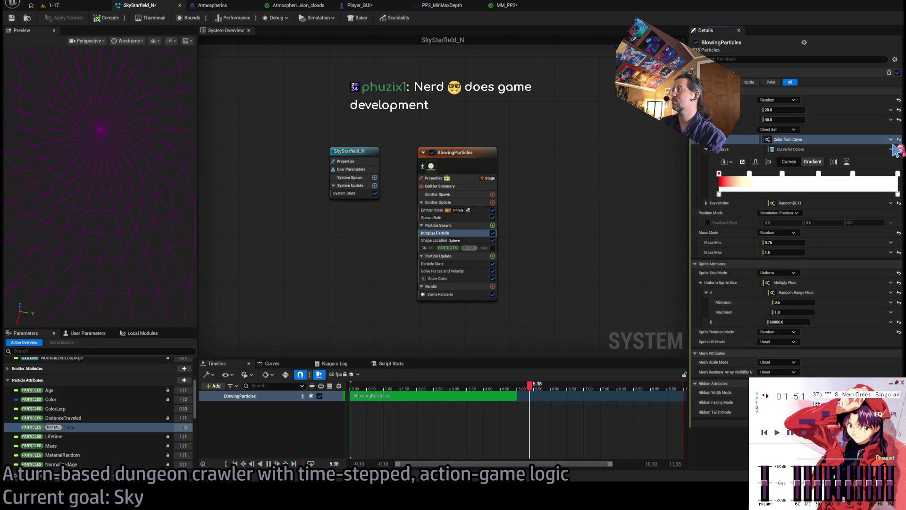
click(732, 242)
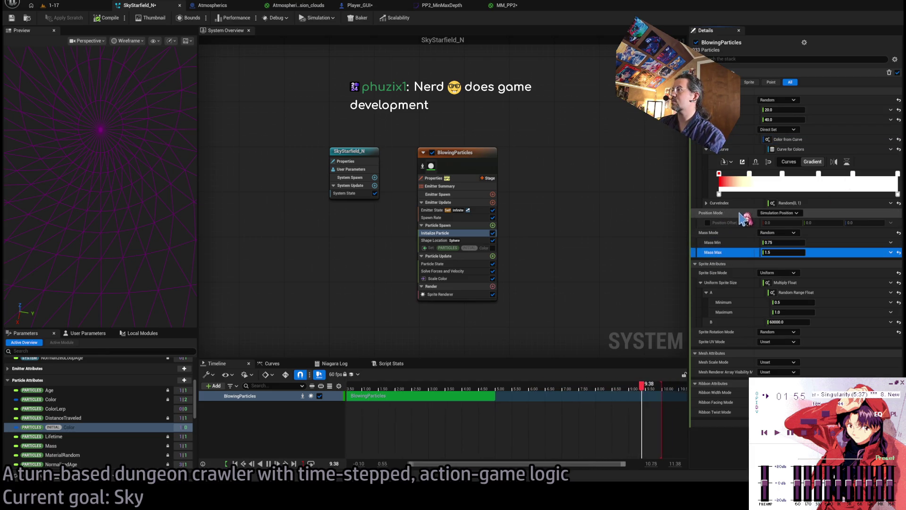
click(708, 204)
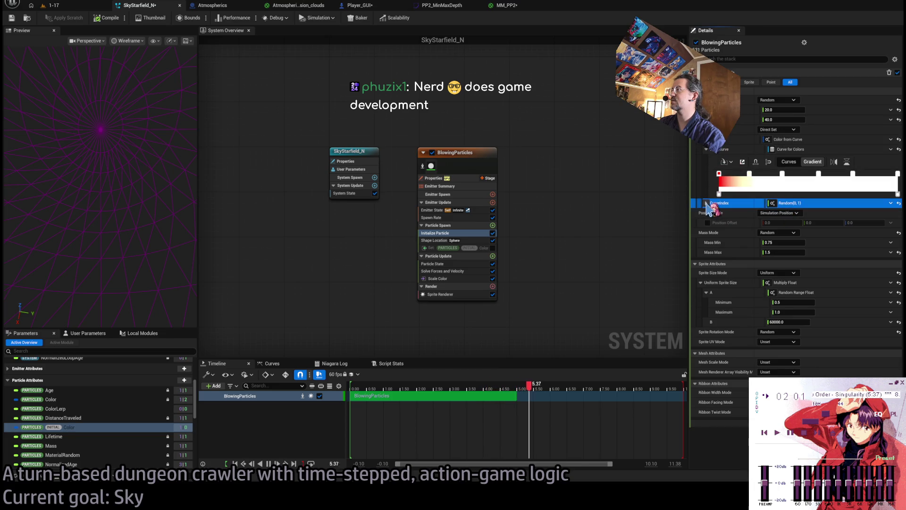
click(707, 203)
click(707, 203)
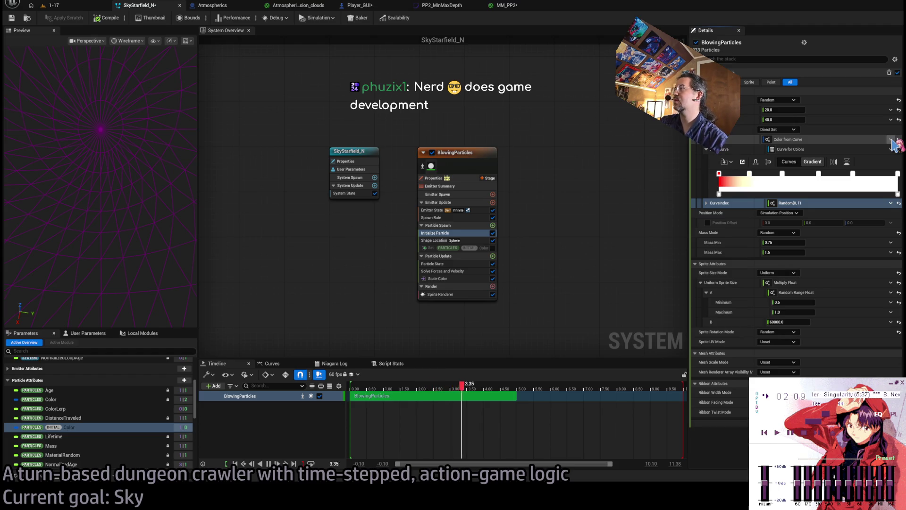
Step: Reset the colour to Multiply Linear Color by Float with the gradient curve colour inside, then return to 1-17
click(897, 139)
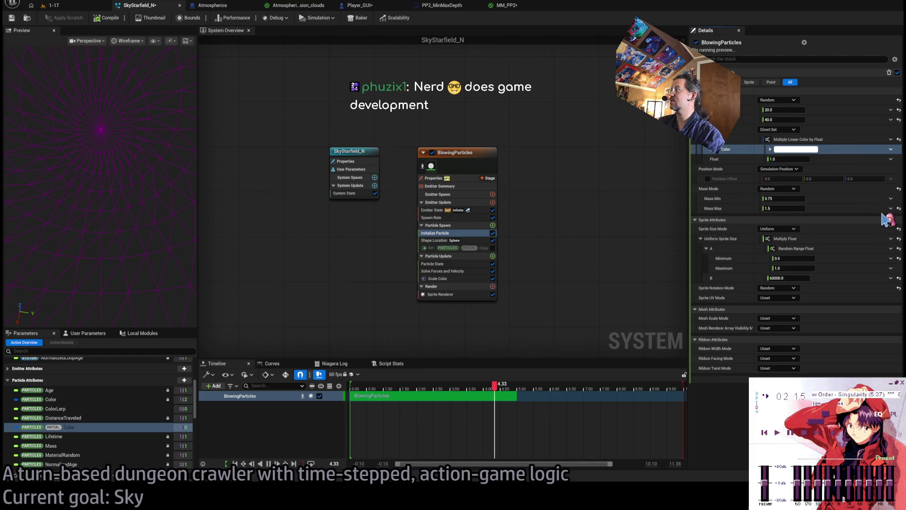
key(ctrl+z)
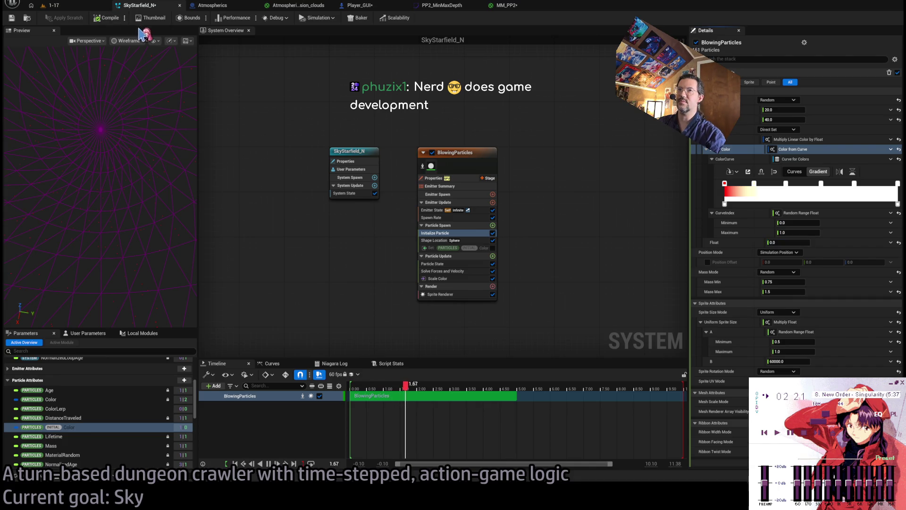
click(52, 6)
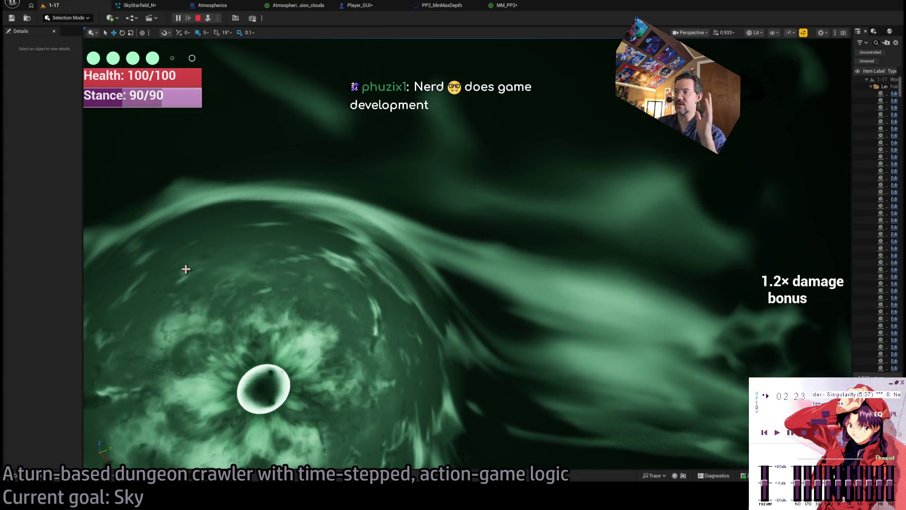
Step: Replay level 1-17 to check the recoloured stars, then return to SkyStarfield_N through the MM_PP2, PP2_MinMaxDepth and Atmospherics tabs
click(366, 307)
click(104, 296)
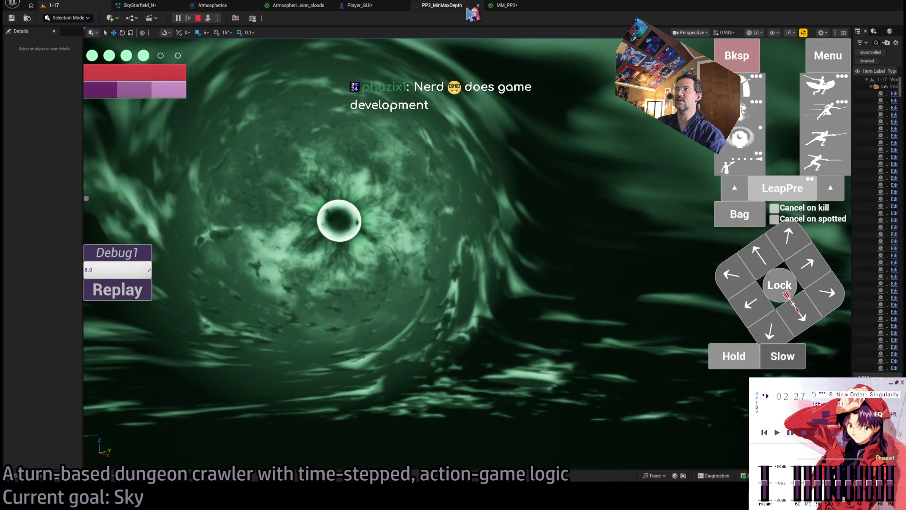
click(507, 6)
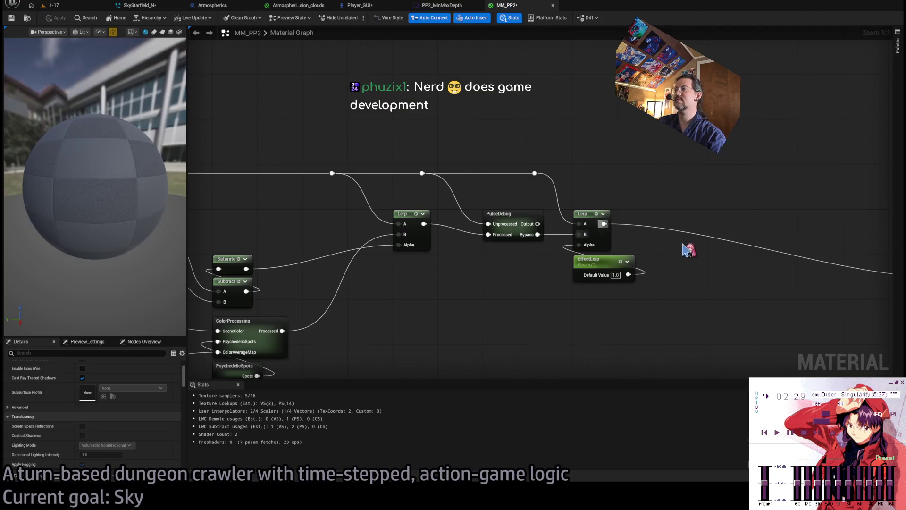
click(427, 5)
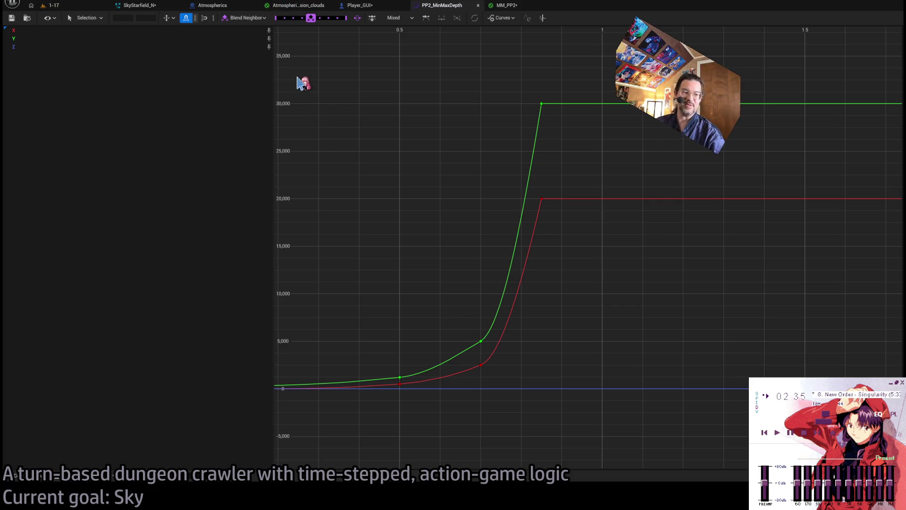
click(300, 5)
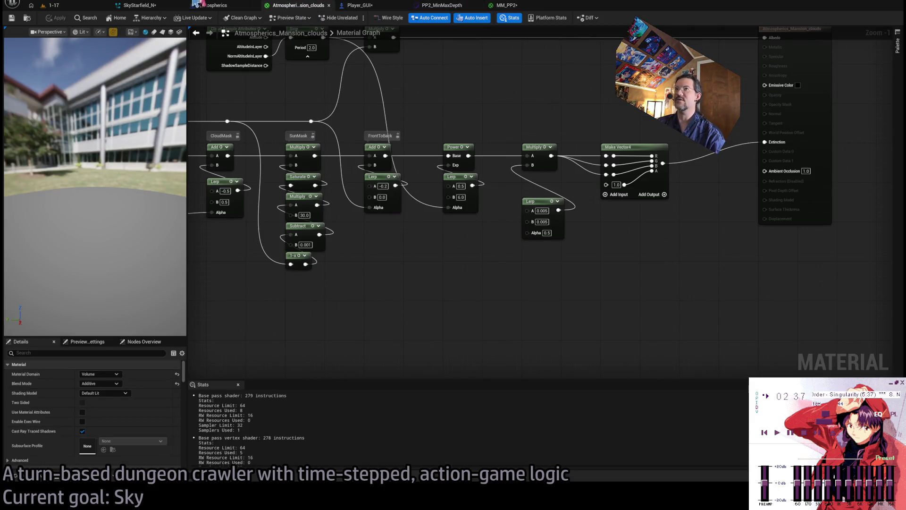
click(139, 6)
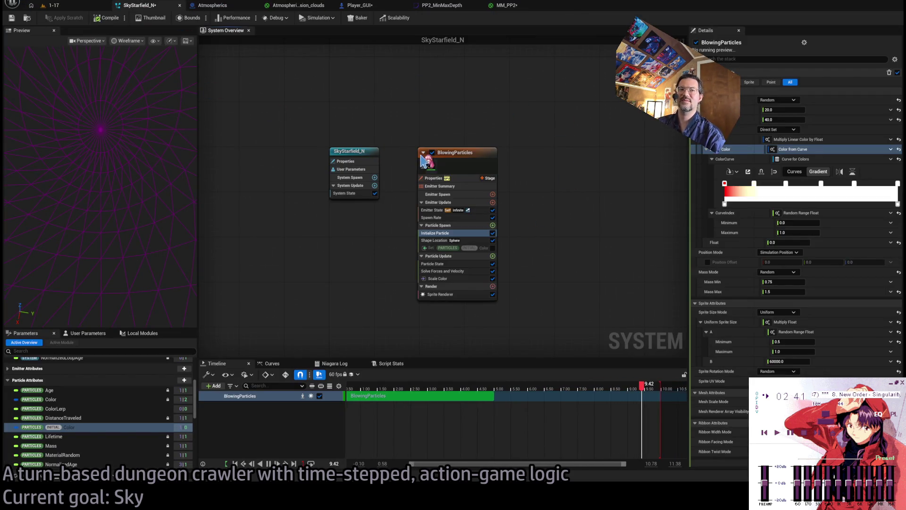
Step: Save all, then multiply the curve colour by a 0–1 Lerp whose alpha is Random(0,1) to the power 16
key(ctrl+shift+s)
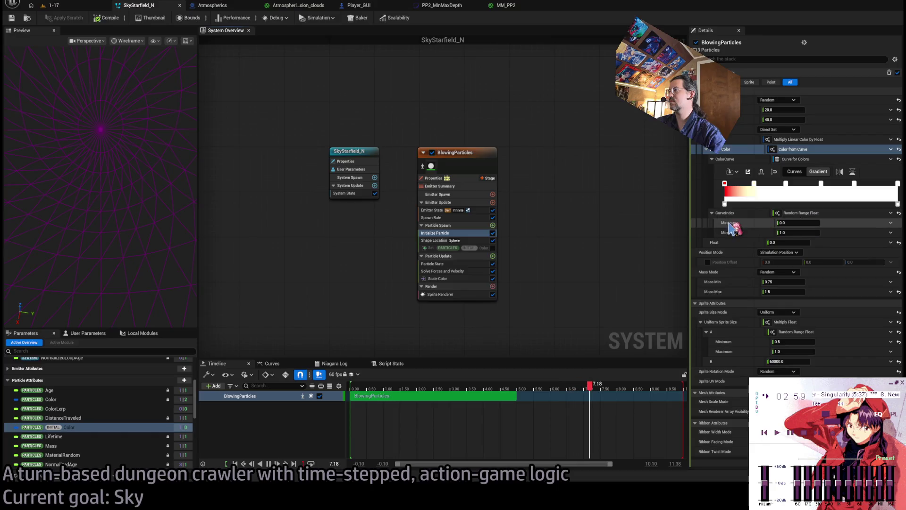
click(712, 213)
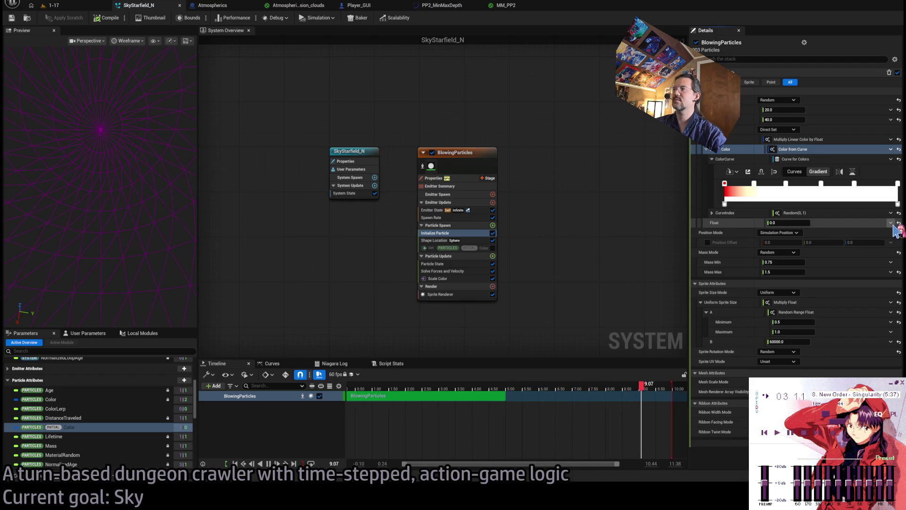
key(ctrl+z)
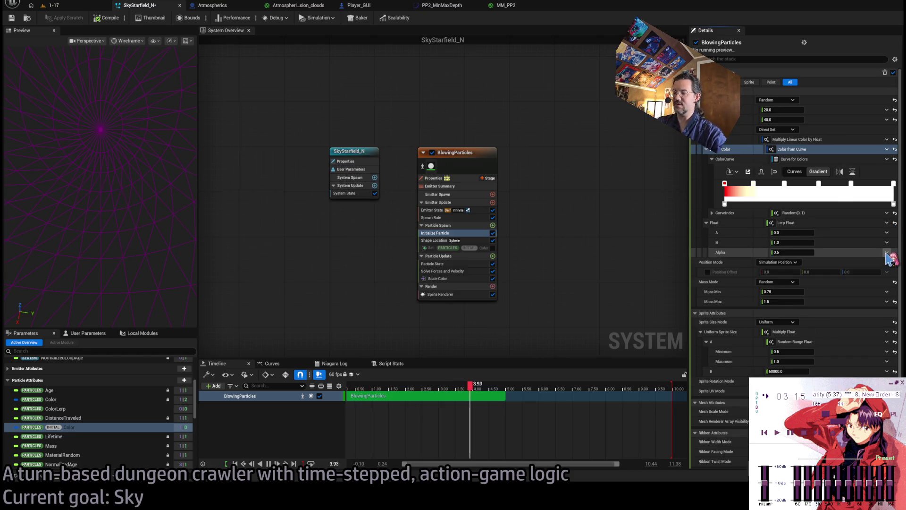
key(ctrl+z)
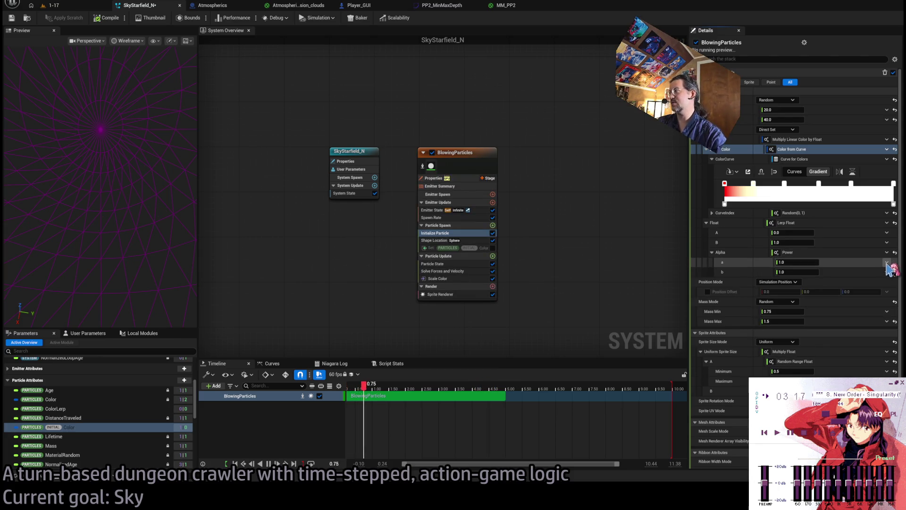
key(ctrl+z)
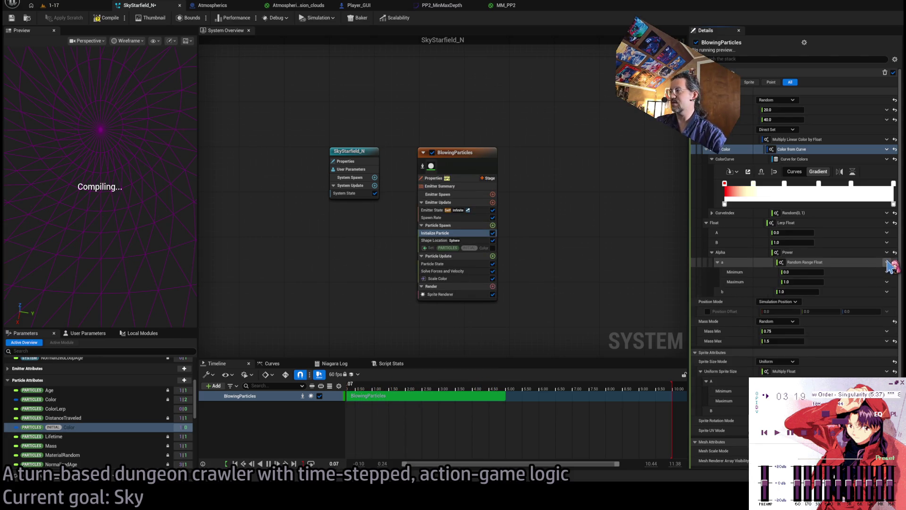
click(718, 262)
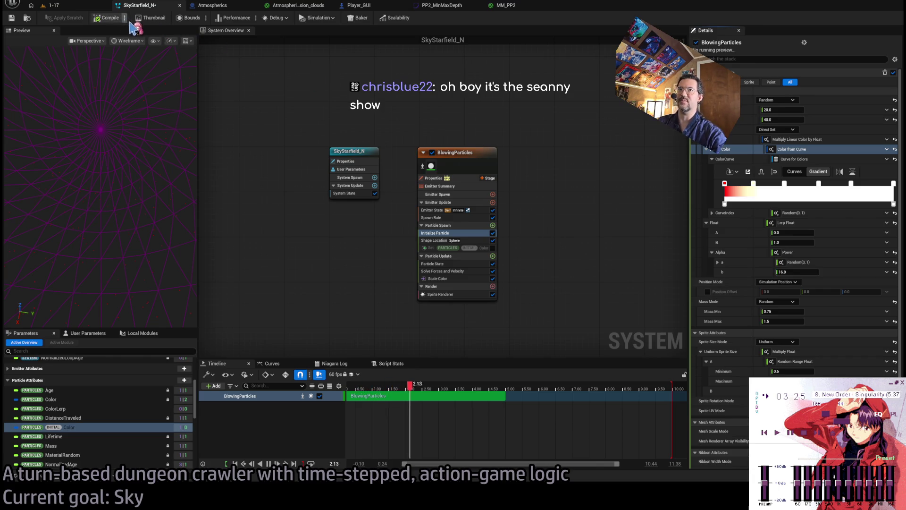
Step: Replay level 1-17 and watch the faint stars among the green cloud streaks
click(50, 5)
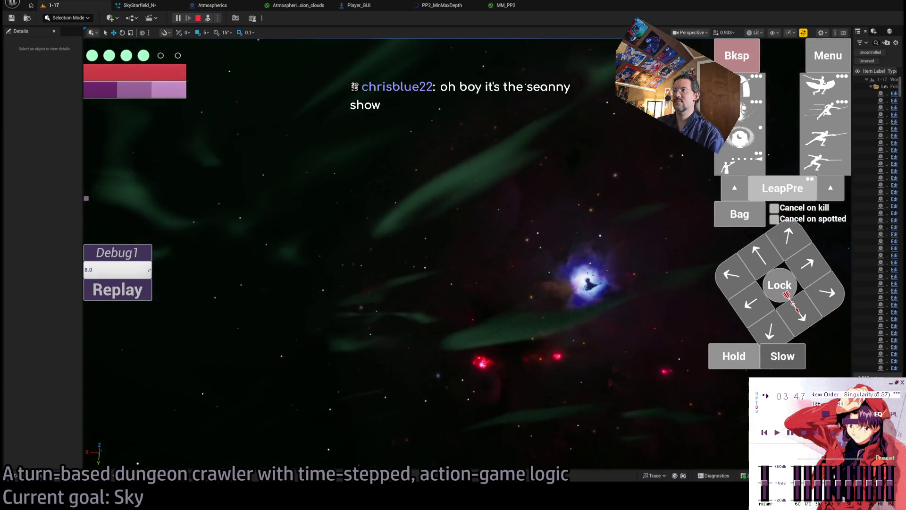
click(107, 295)
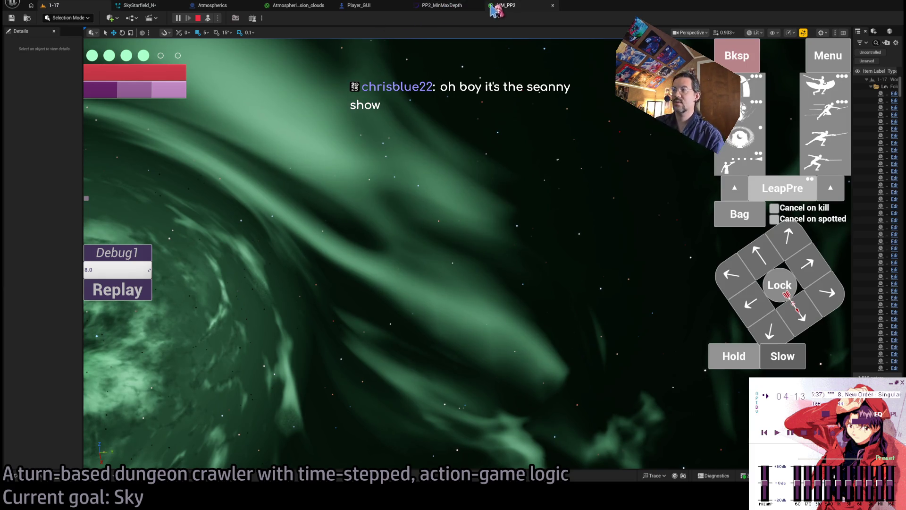
Step: Look over the Atmospherics_Mansion_clouds and MM_PP2 materials and the running level, then return to SkyStarfield_N
click(296, 6)
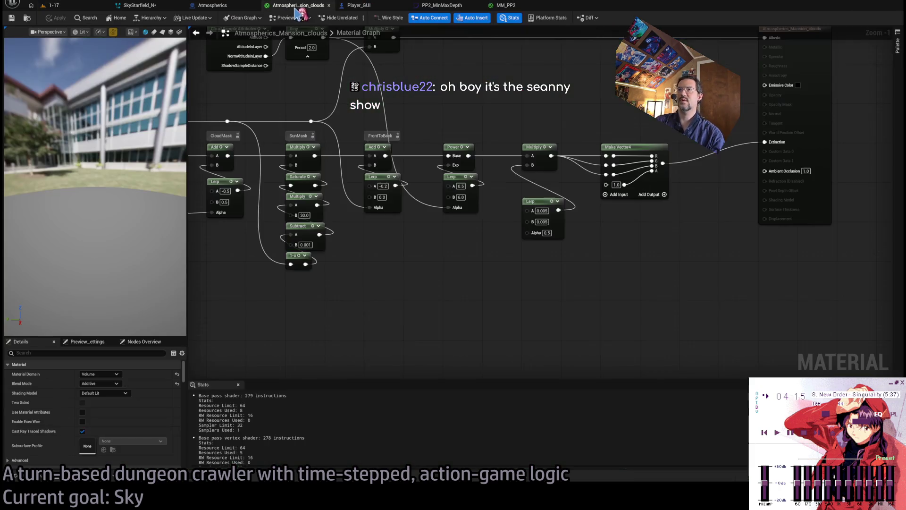
scroll(506, 188, down, 3)
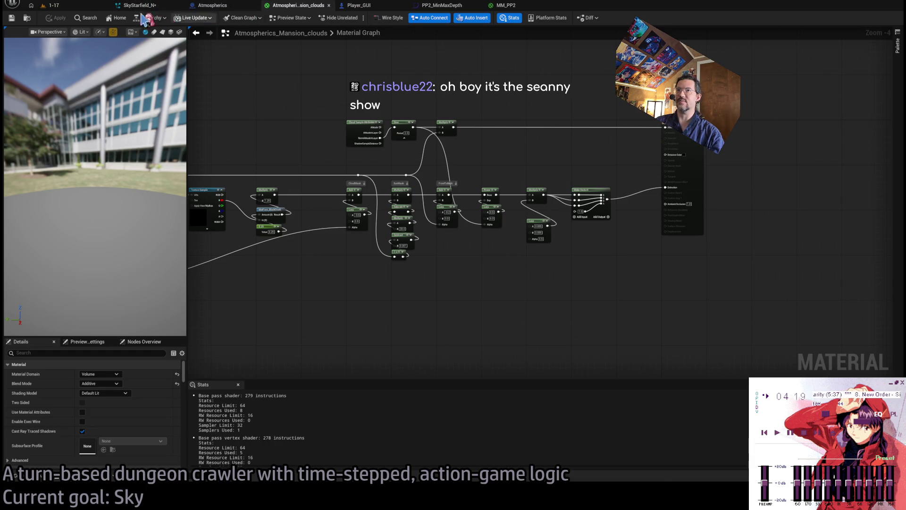
click(76, 7)
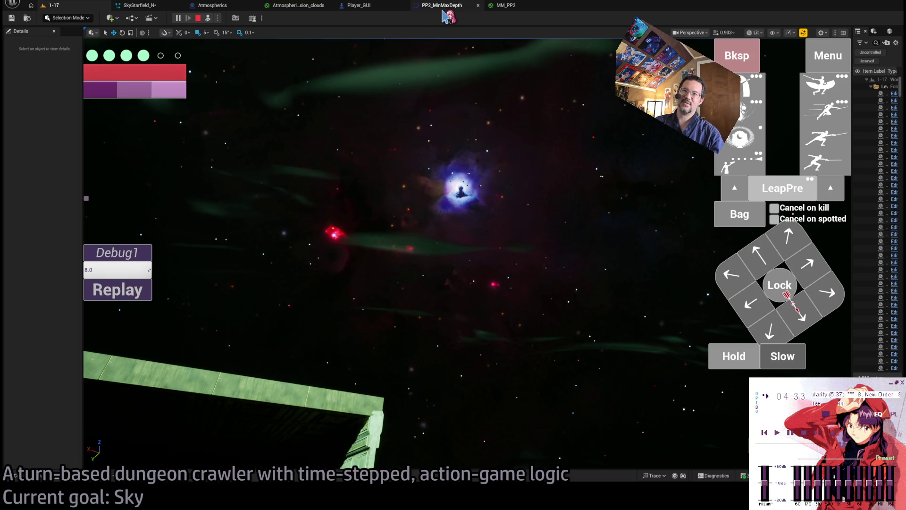
click(505, 7)
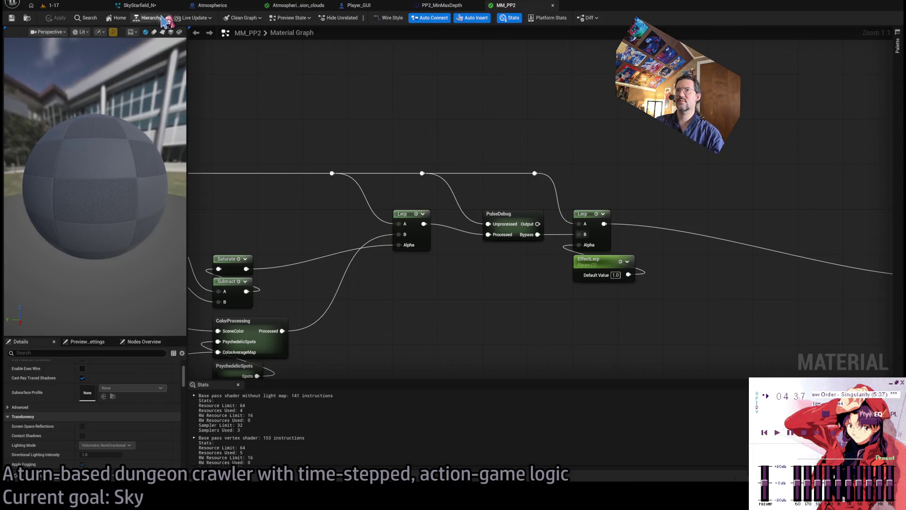
click(139, 6)
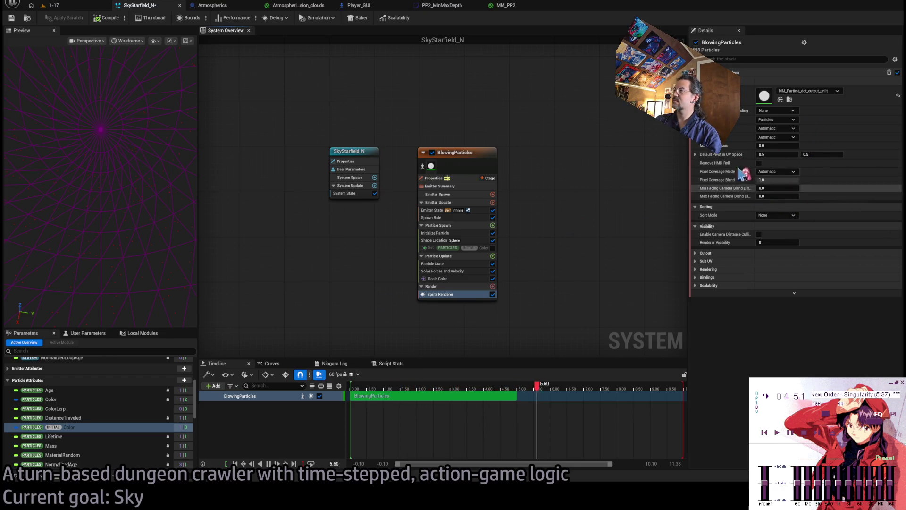
Step: Locate the sprite's MM_Particle_dot_cutout_unlit material and select MM_Particle_dot_unlit_additive beside it
click(789, 99)
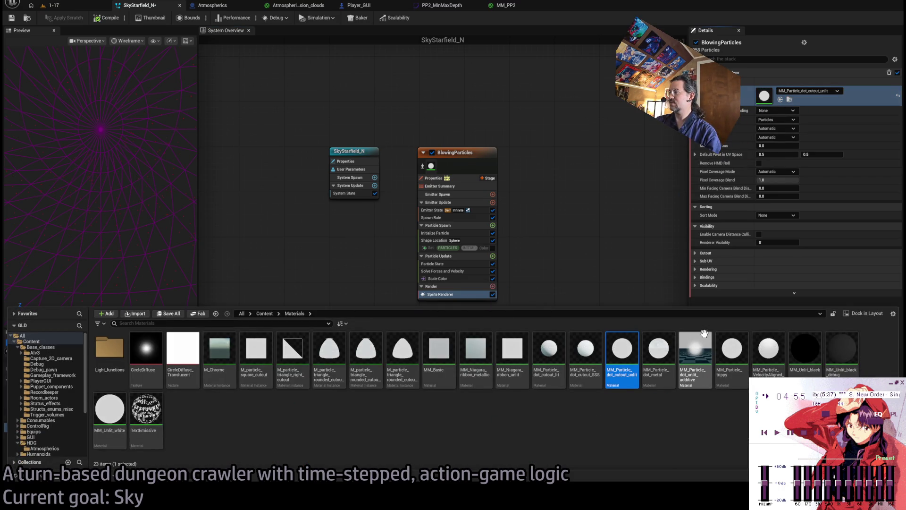
click(698, 363)
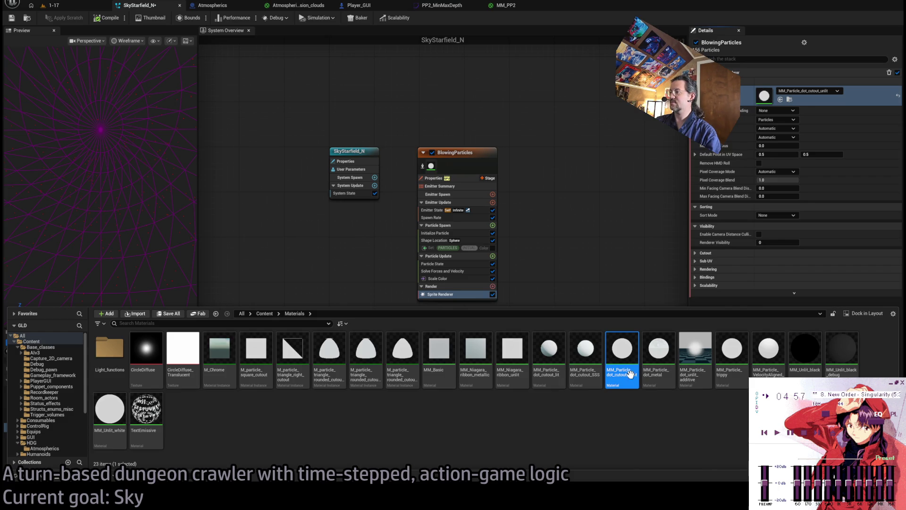
Step: Open MM_Particle_dot_unlit_additive and preview it on a flat plane
double_click(696, 351)
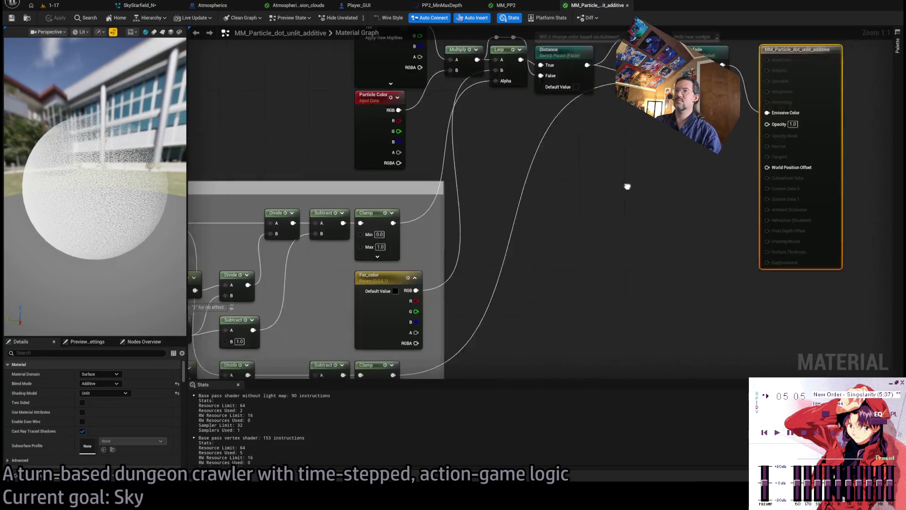
click(163, 32)
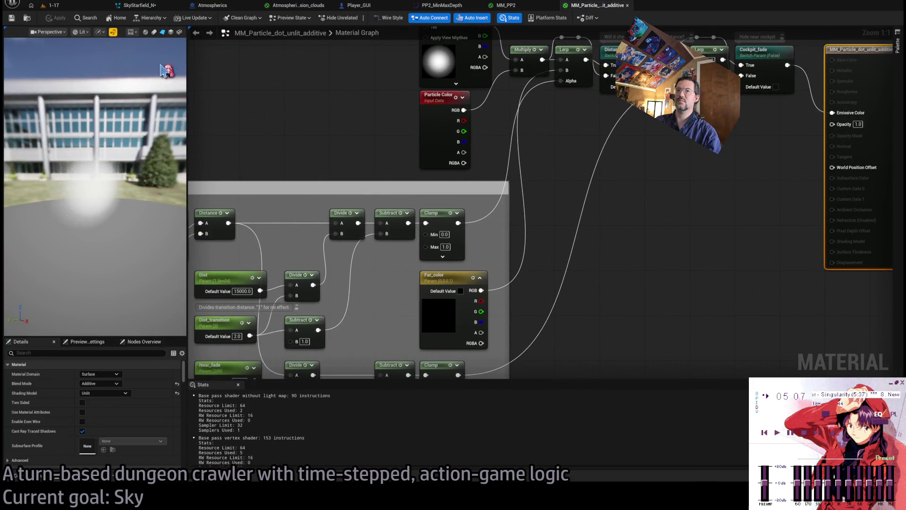
drag(94, 184, 80, 180)
scroll(472, 168, down, 7)
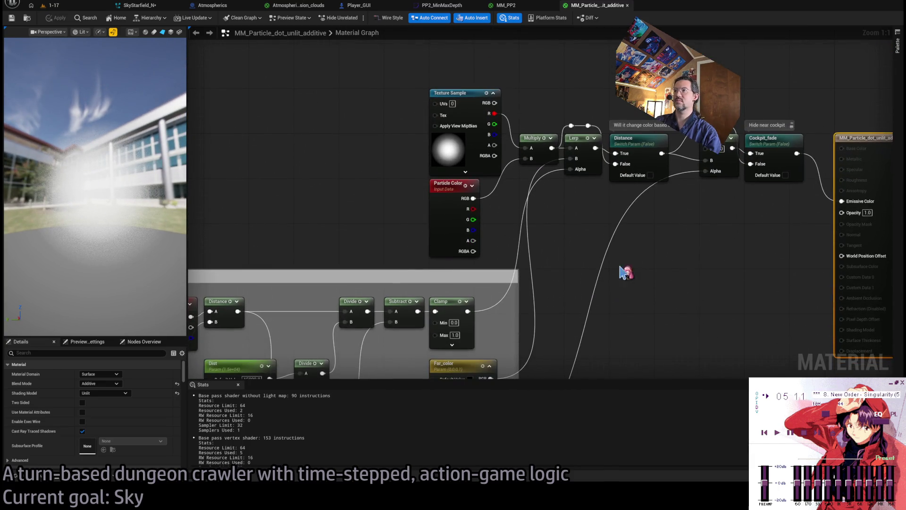
Step: Move the Rangefinder group and Particle Color node lower and select the Texture Sample node
drag(461, 92, 593, 259)
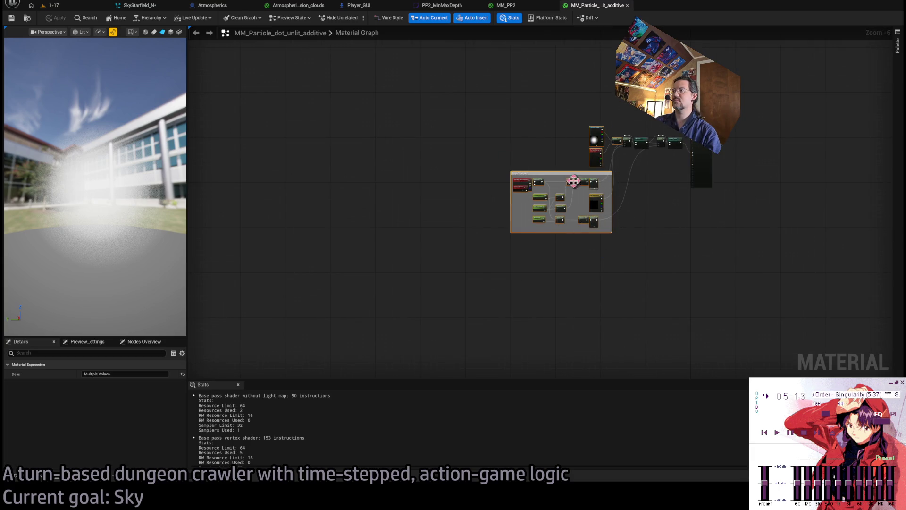
drag(427, 82, 599, 293)
scroll(609, 176, up, 5)
drag(578, 102, 583, 146)
click(507, 195)
click(568, 149)
drag(514, 198, 441, 223)
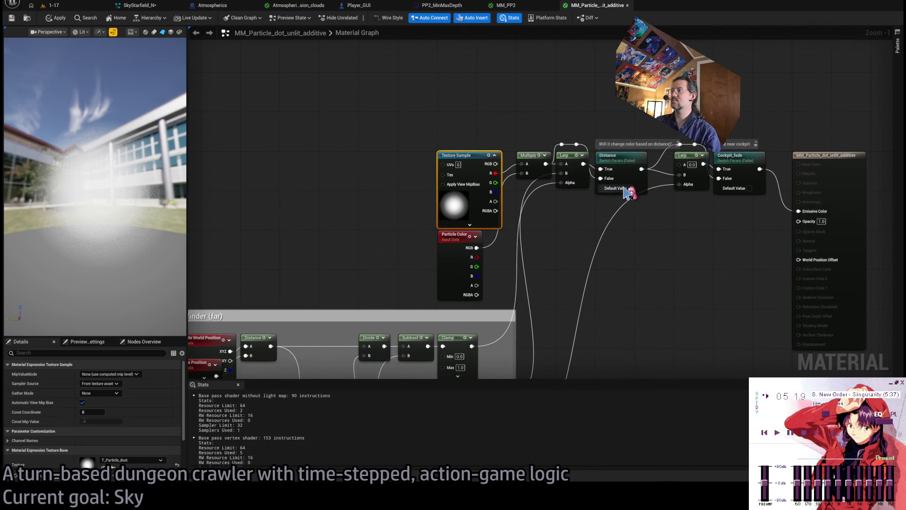
scroll(600, 225, down, 2)
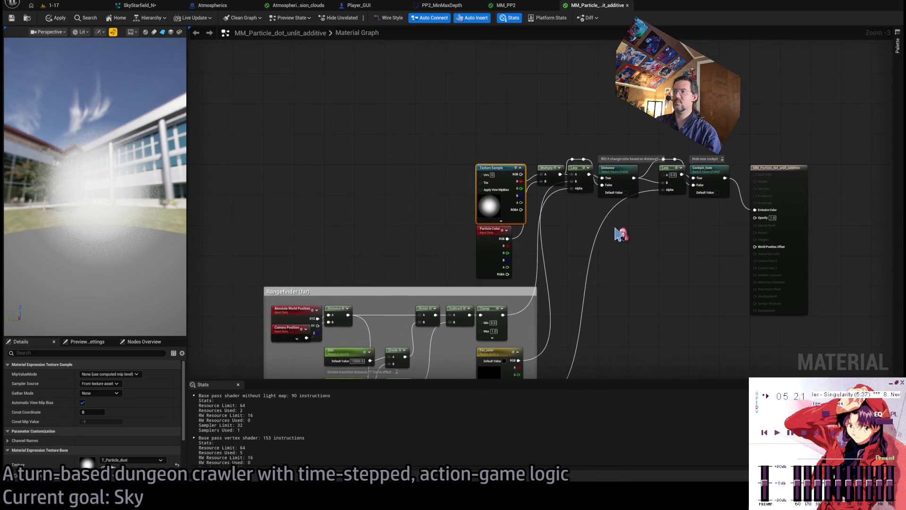
scroll(625, 180, up, 2)
mouse_move(654, 269)
mouse_down()
mouse_move(738, 158)
mouse_move(741, 196)
mouse_up()
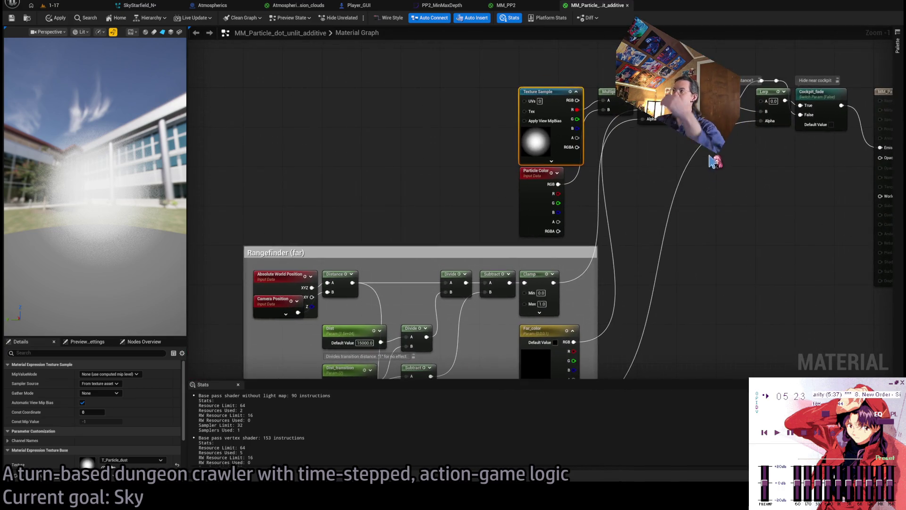
Step: Inspect the Distance and Cockpit_fade switches, then shift the Texture Sample, Particle Color and Rangefinder nodes left
click(694, 95)
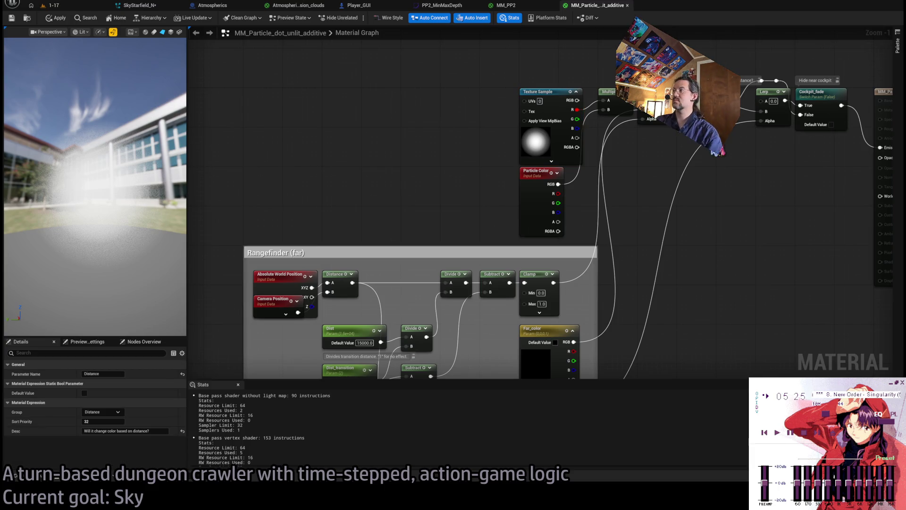
drag(726, 152, 597, 202)
click(665, 140)
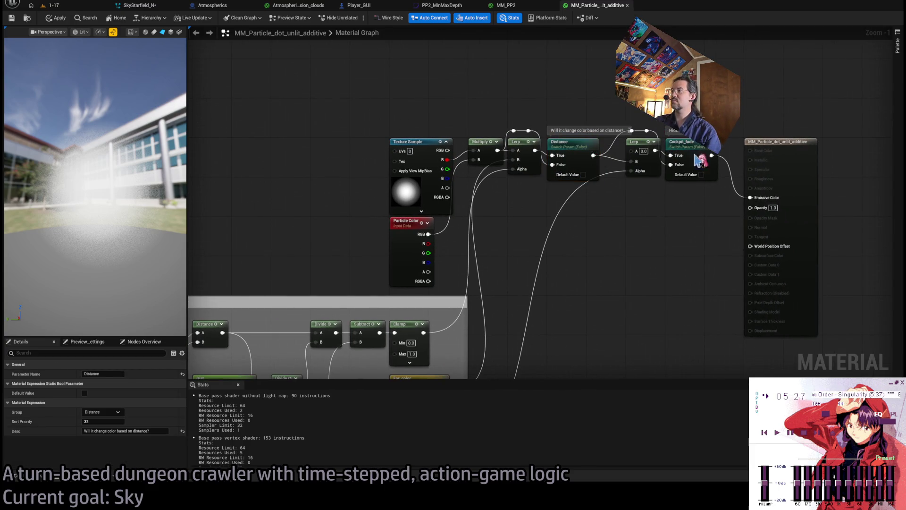
scroll(642, 236, down, 3)
scroll(644, 238, up, 2)
scroll(656, 244, down, 2)
drag(655, 244, 692, 176)
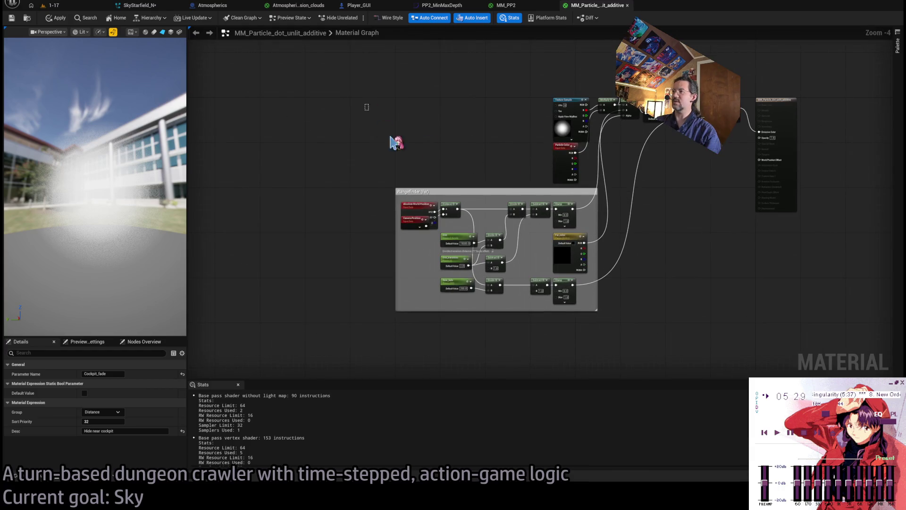
drag(367, 105, 599, 348)
scroll(553, 114, up, 2)
drag(577, 97, 472, 96)
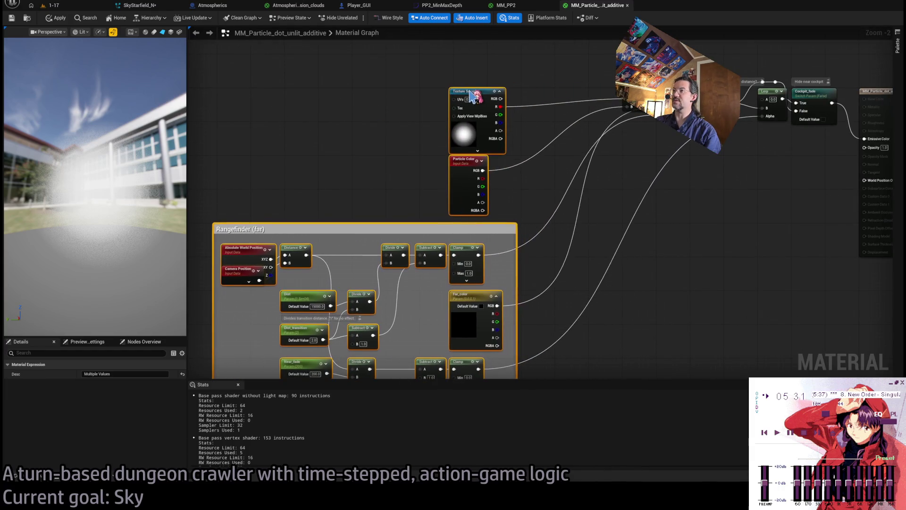
Step: Insert a Multiply between the texture's red channel and the Lerp, tidying the Lerp and reroute knot
click(514, 160)
mouse_move(514, 158)
mouse_down()
mouse_move(434, 158)
mouse_move(452, 158)
mouse_move(565, 217)
mouse_up()
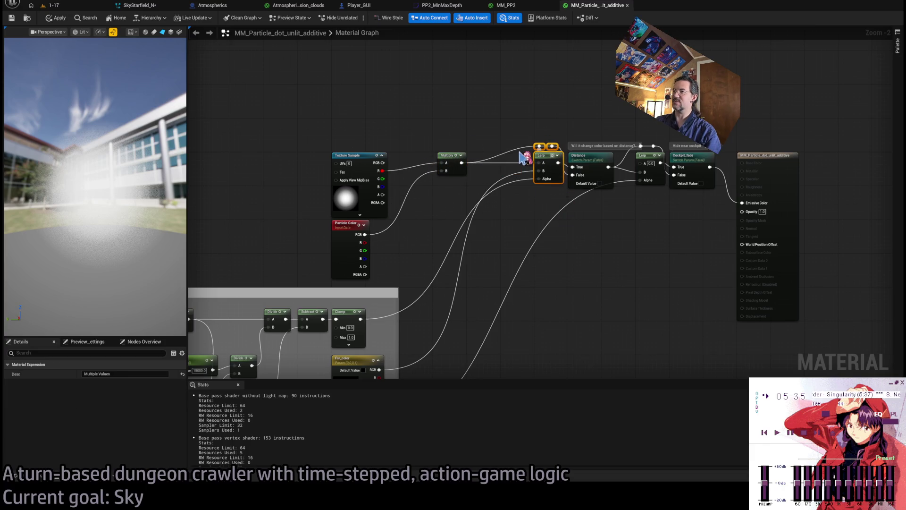
drag(545, 156, 513, 156)
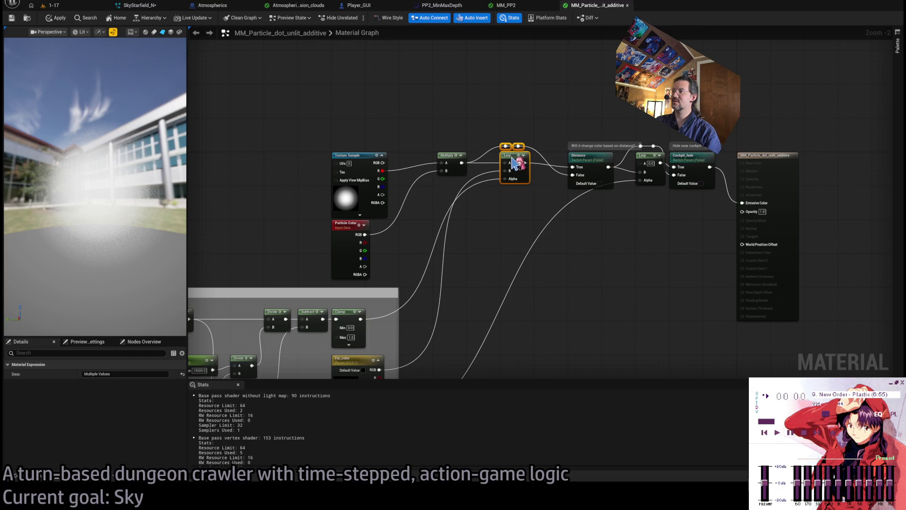
mouse_move(575, 140)
mouse_down()
mouse_move(484, 135)
mouse_move(559, 229)
mouse_move(580, 238)
mouse_up()
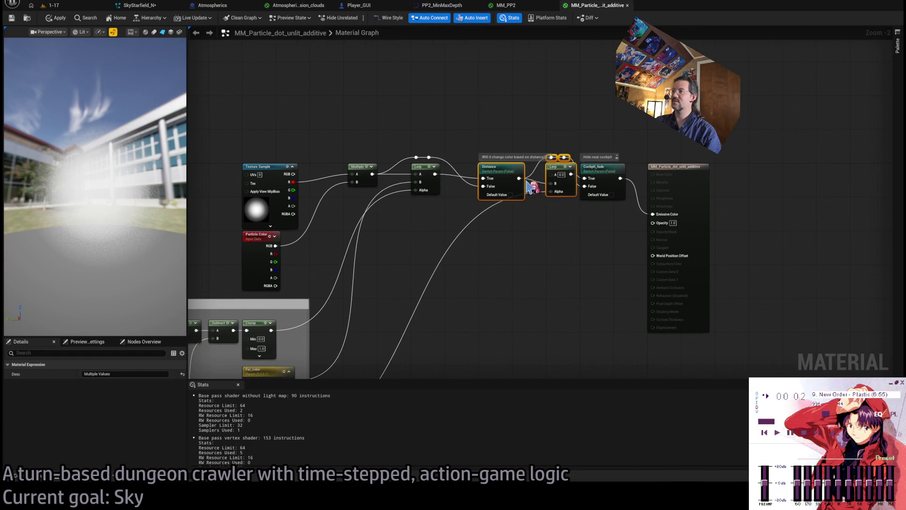
scroll(494, 167, up, 2)
scroll(502, 142, down, 8)
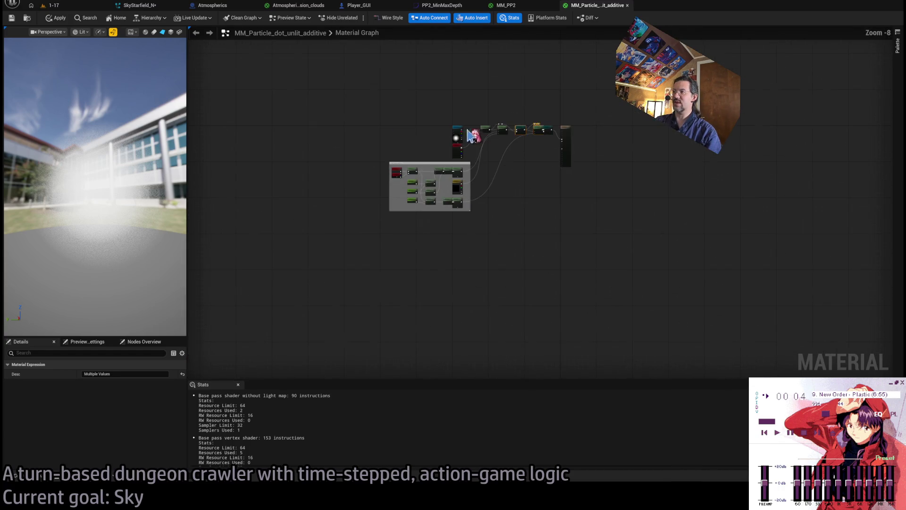
mouse_move(303, 77)
mouse_down()
mouse_move(526, 263)
mouse_move(543, 255)
mouse_up()
scroll(531, 128, up, 7)
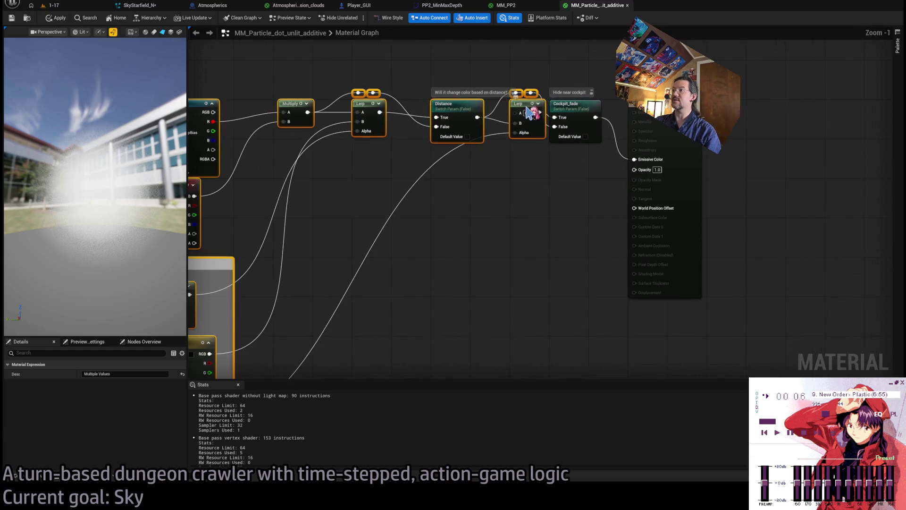
drag(530, 47, 473, 133)
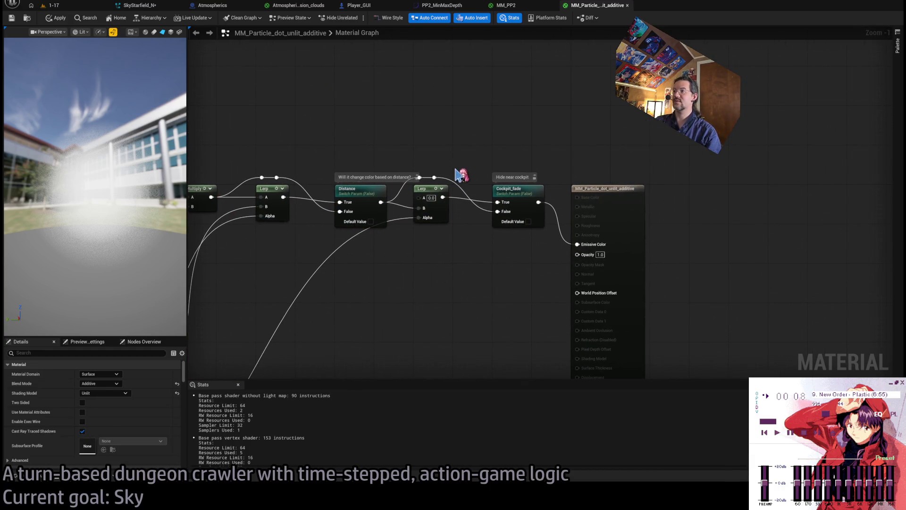
drag(434, 178, 444, 178)
click(520, 136)
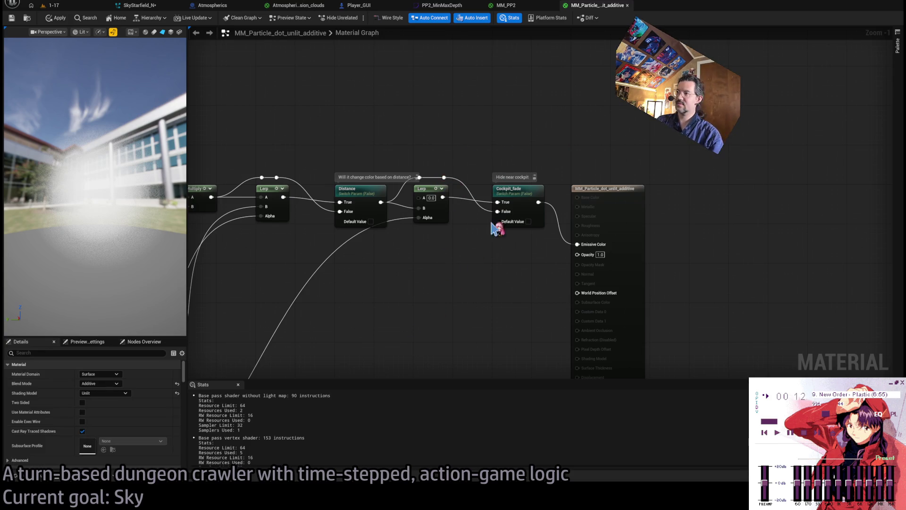
Step: Inspect Cockpit_fade and the new Multiply, panning across the Rangefinder, Texture Sample and distance math nodes
click(505, 176)
click(534, 285)
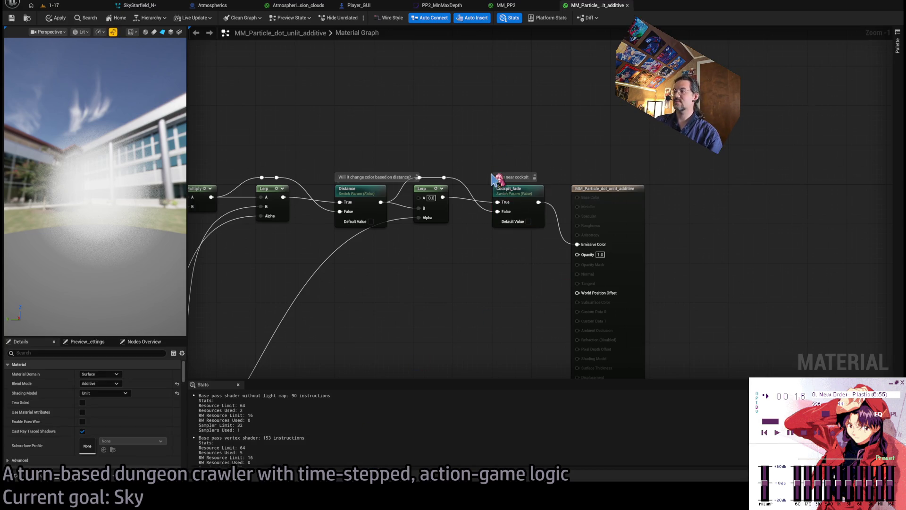
scroll(471, 287, down, 3)
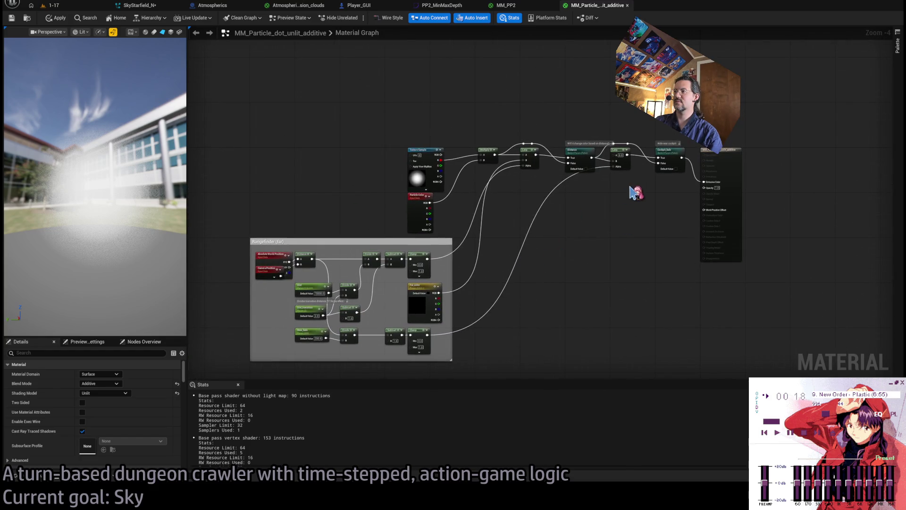
scroll(631, 187, up, 4)
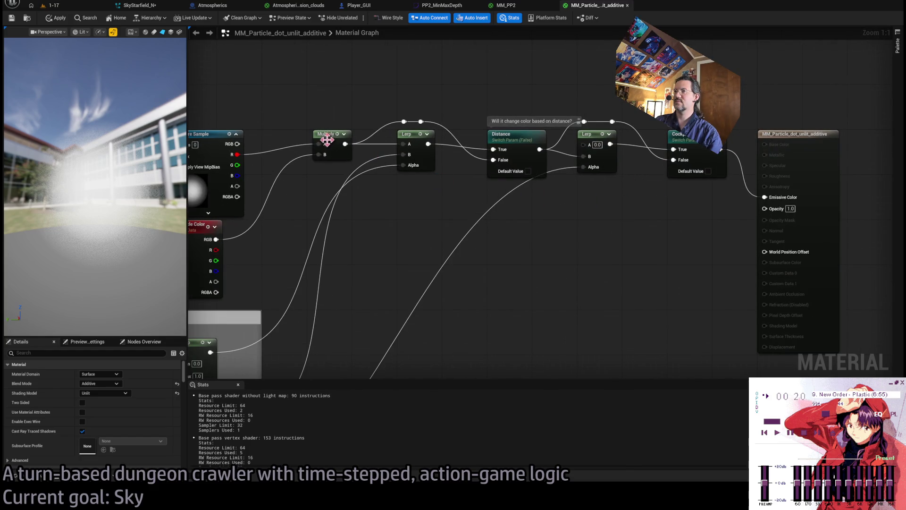
click(328, 139)
mouse_move(327, 139)
mouse_down()
mouse_move(587, 182)
mouse_move(621, 154)
mouse_move(759, 93)
mouse_move(235, 257)
mouse_up()
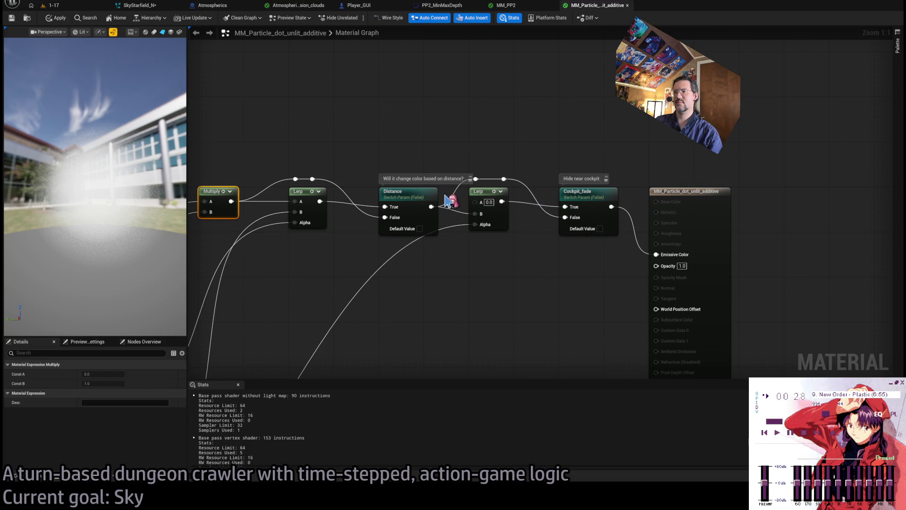
drag(454, 201, 516, 166)
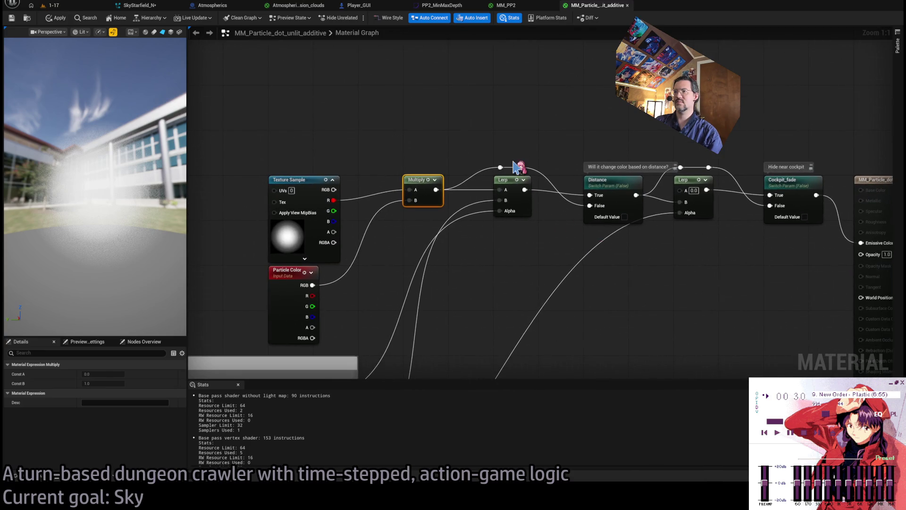
drag(508, 298, 397, 234)
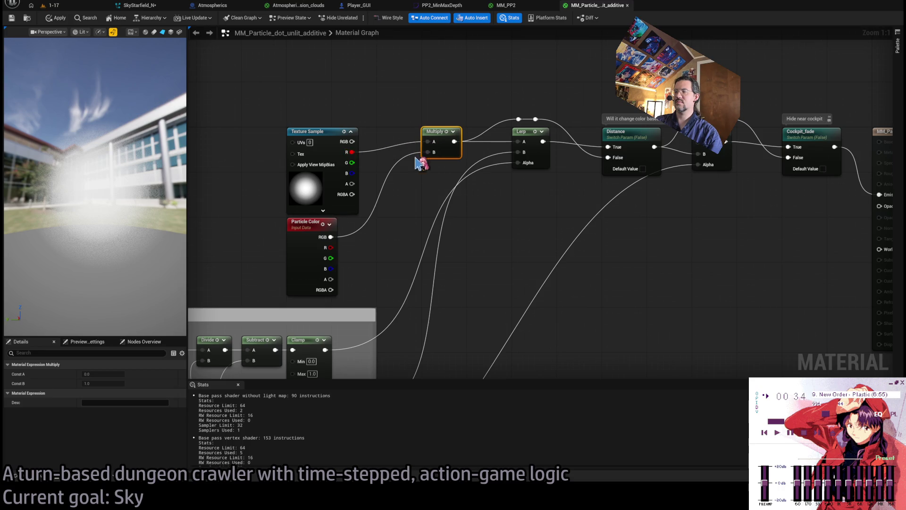
scroll(529, 140, down, 4)
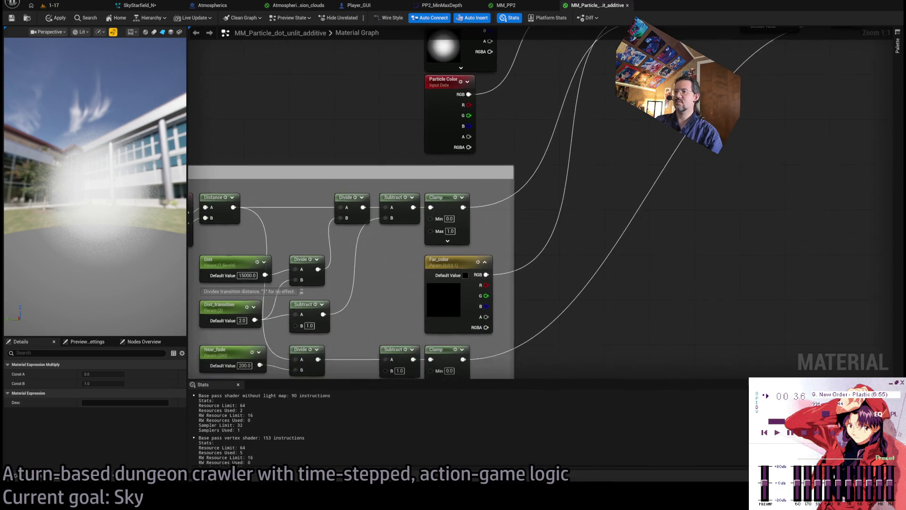
scroll(645, 173, up, 2)
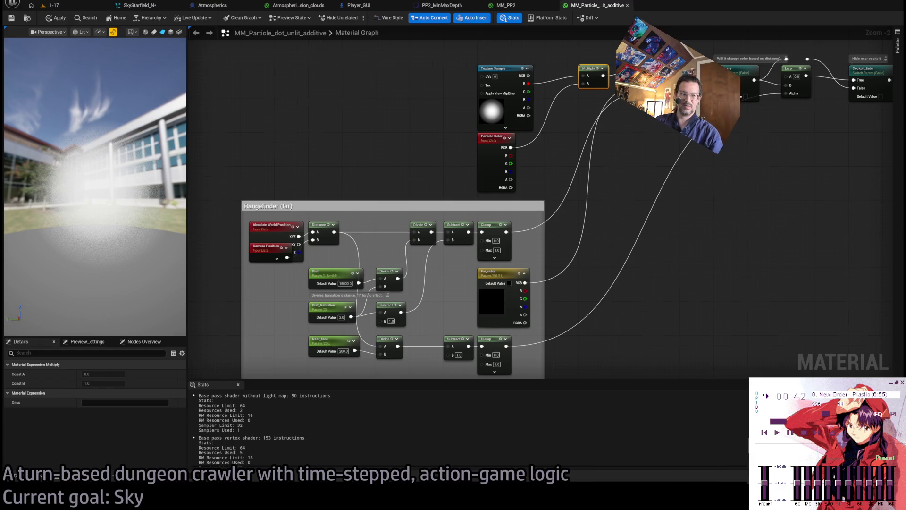
Step: Select and inspect the Rangefinder (far) block, Distance switch, Lerp and Cockpit_fade nodes
drag(565, 285, 566, 203)
mouse_move(531, 281)
mouse_down()
mouse_move(615, 321)
mouse_move(272, 133)
mouse_up()
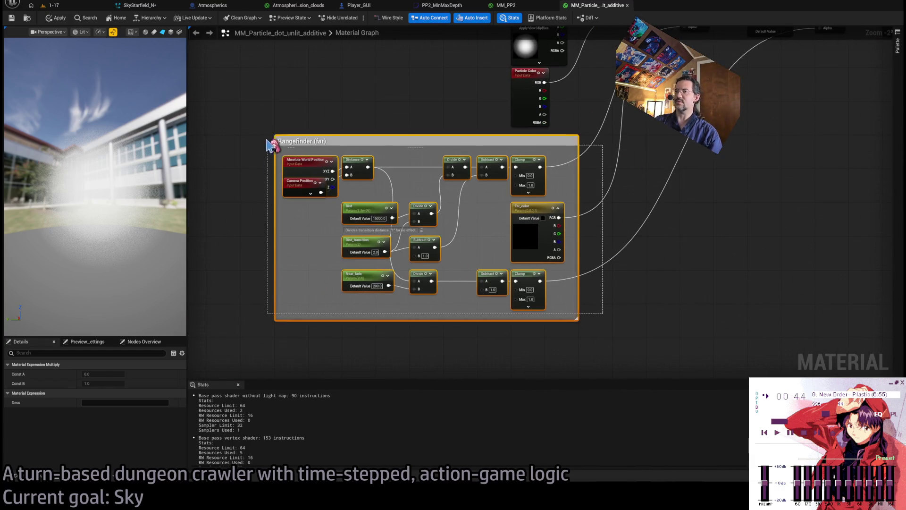
drag(644, 144, 425, 323)
scroll(555, 249, up, 2)
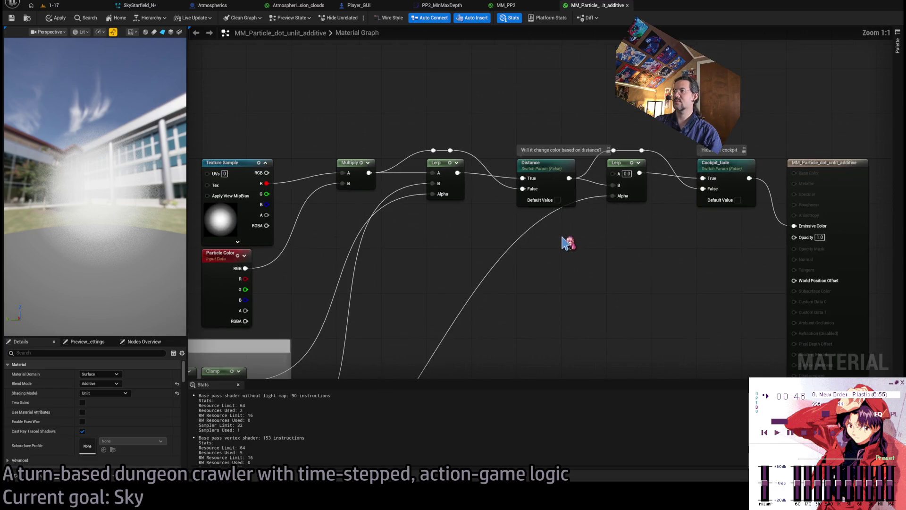
drag(503, 132, 577, 263)
drag(603, 137, 643, 203)
drag(659, 120, 742, 253)
click(726, 261)
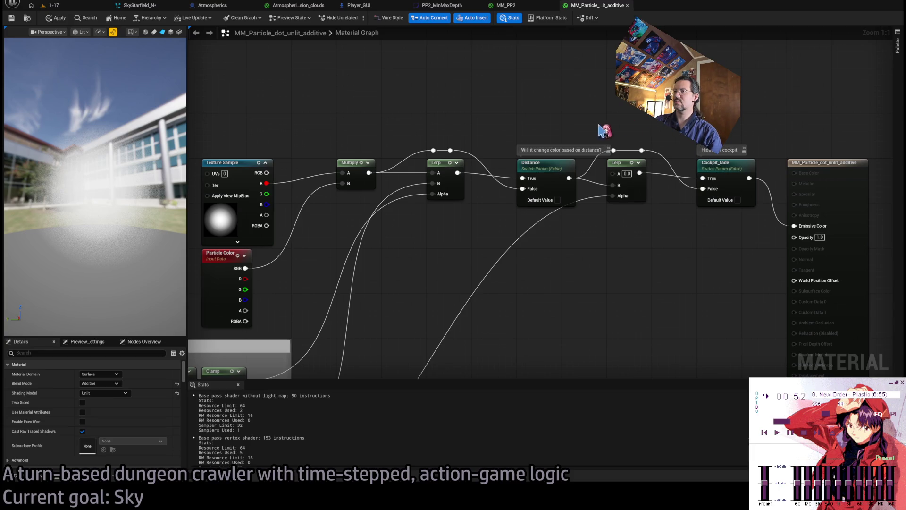
Step: Inspect the Texture Sample's Tex and Apply View MipBias inputs, then check the sky in level 1-17
drag(283, 142, 465, 121)
click(433, 155)
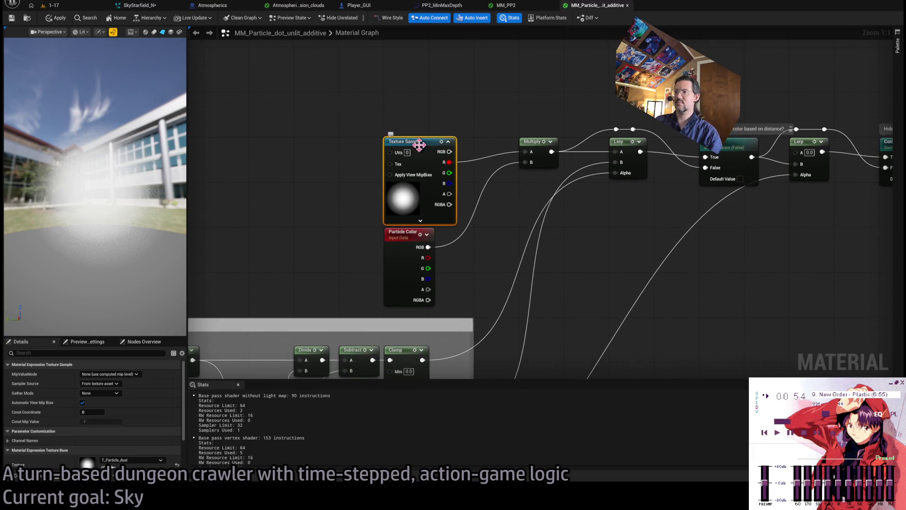
click(377, 178)
drag(377, 178, 459, 168)
click(474, 145)
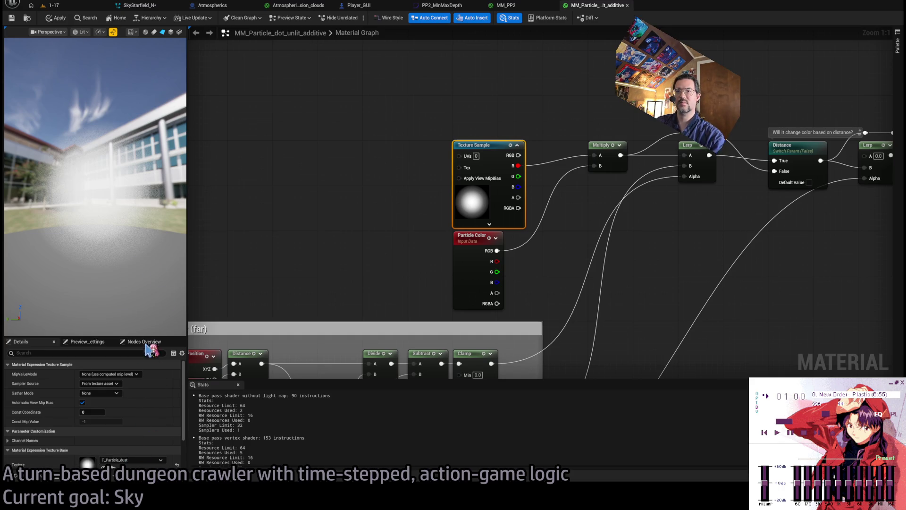
click(303, 228)
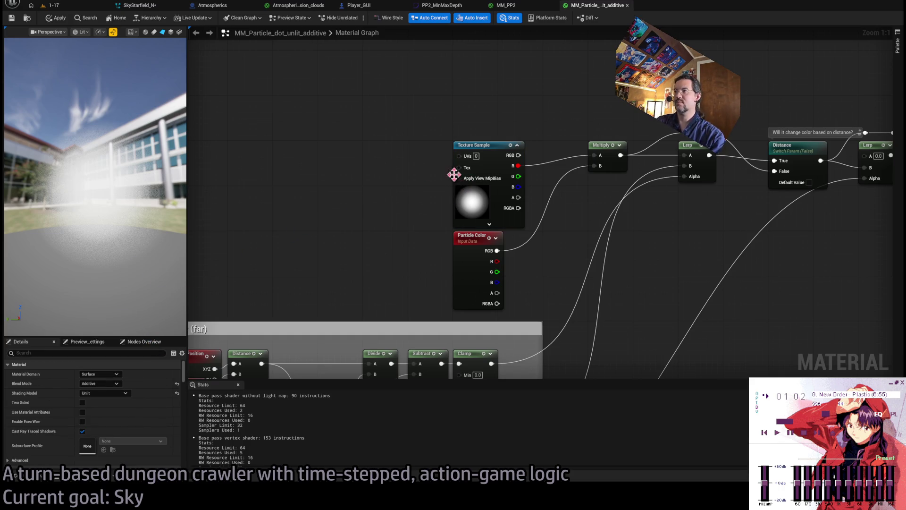
mouse_move(458, 178)
mouse_down()
mouse_move(368, 182)
mouse_move(355, 128)
mouse_move(369, 145)
mouse_up()
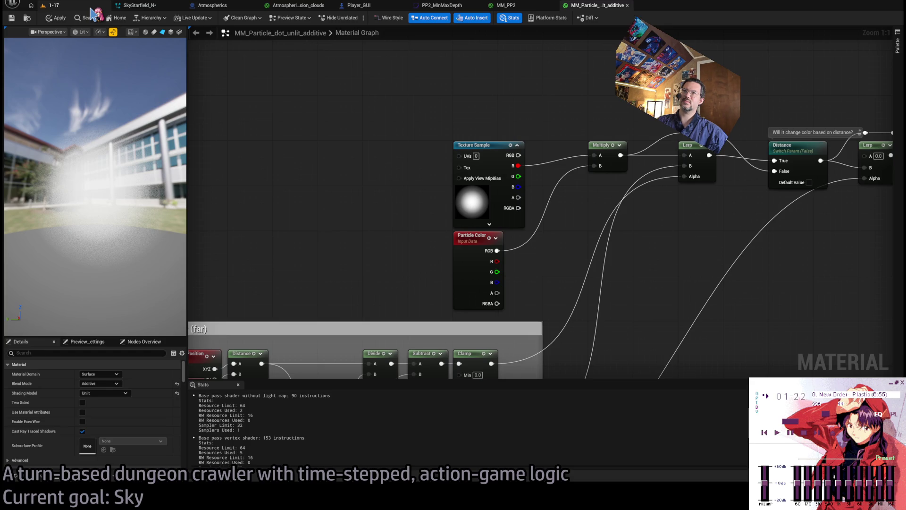
click(91, 8)
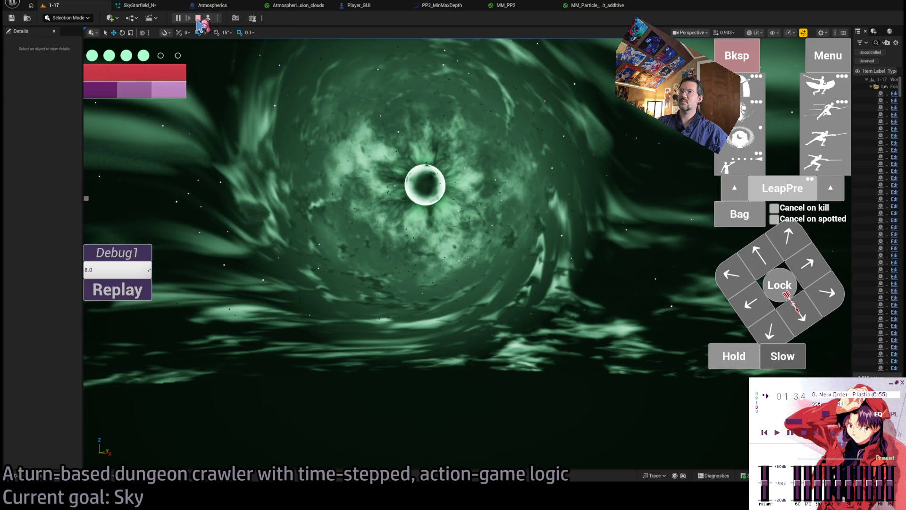
Step: Stop play, open the Atmospherics blueprint, frame the Sun and save the blueprint
click(198, 18)
click(222, 10)
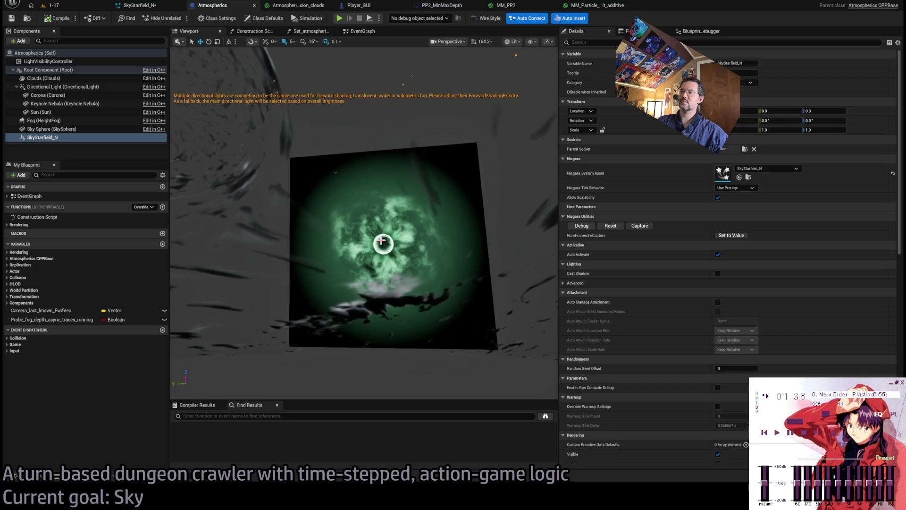
double_click(40, 112)
scroll(364, 222, up, 5)
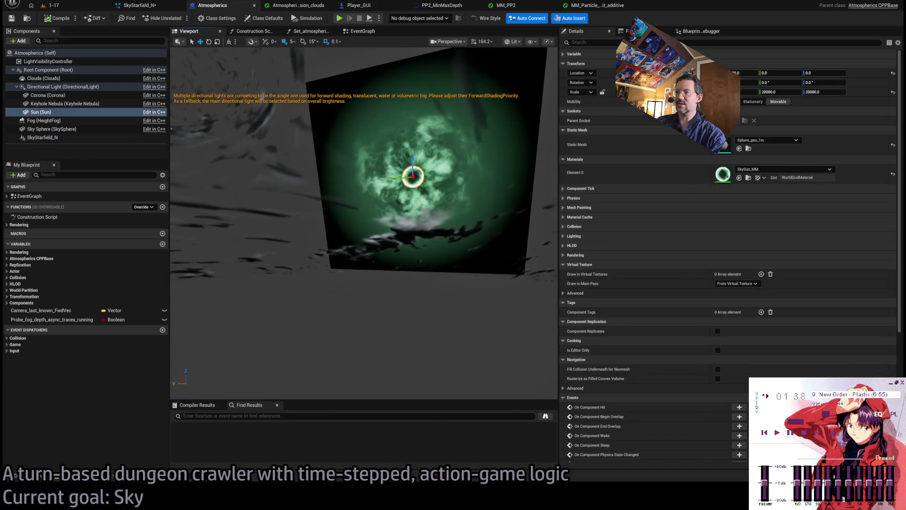
drag(266, 177, 316, 162)
double_click(47, 70)
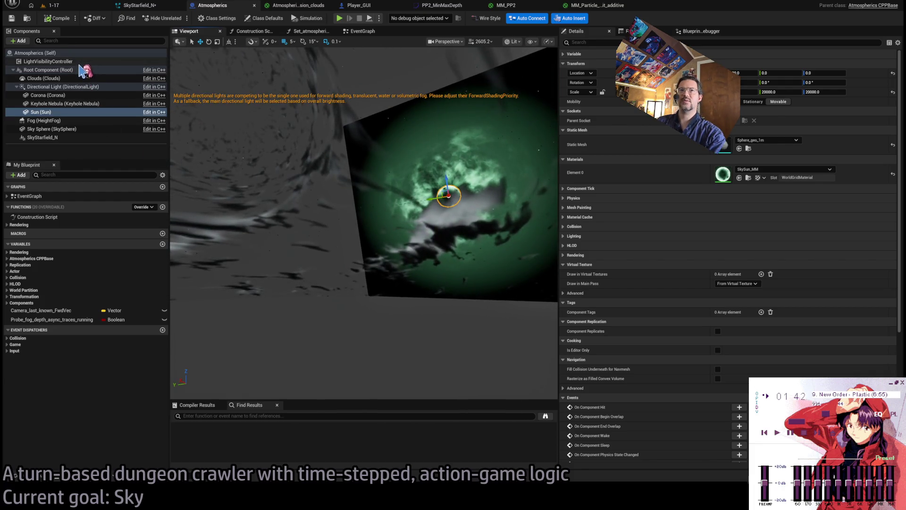
drag(321, 203, 342, 197)
click(398, 192)
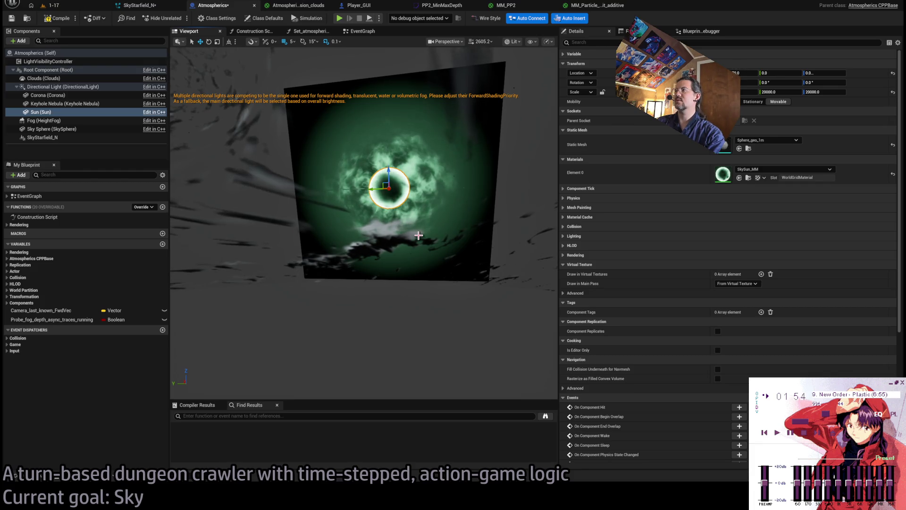
key(ctrl+s)
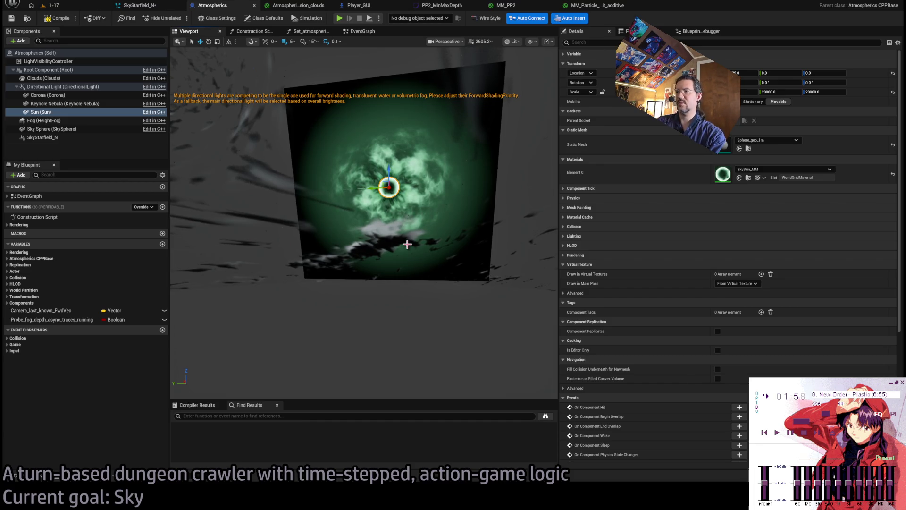
Step: Move the sun lower on the sky plane and select the Corona plane
drag(407, 244, 407, 243)
drag(422, 148, 422, 147)
mouse_move(410, 178)
mouse_down()
mouse_move(412, 245)
mouse_move(420, 208)
mouse_move(412, 236)
mouse_move(429, 235)
mouse_move(416, 229)
mouse_up()
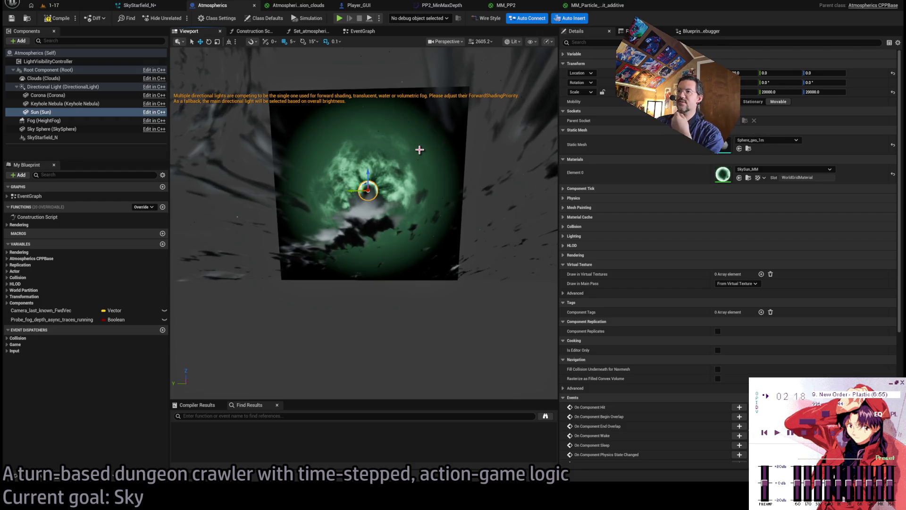
click(419, 149)
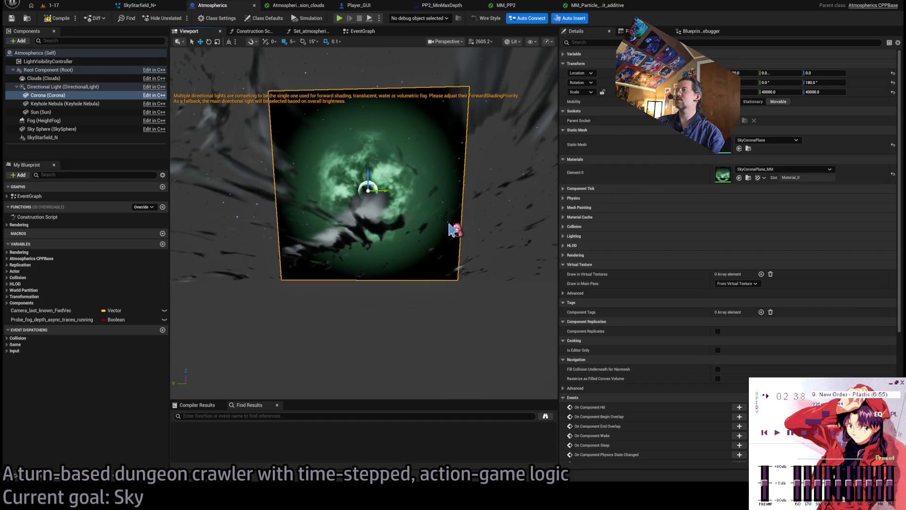
Step: Undo the sun's height change back to 0 and save the Atmospherics blueprint
mouse_move(455, 230)
mouse_down()
mouse_move(430, 248)
mouse_move(403, 235)
mouse_move(406, 215)
mouse_up()
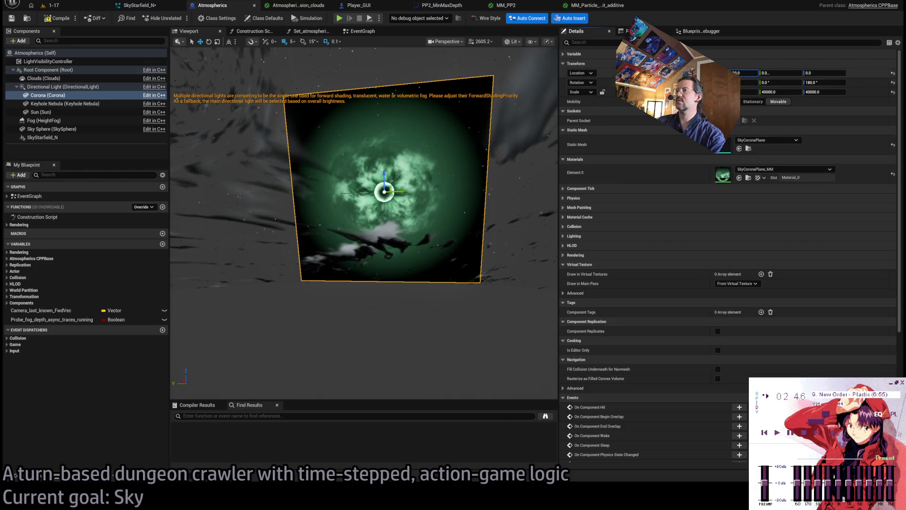
click(384, 191)
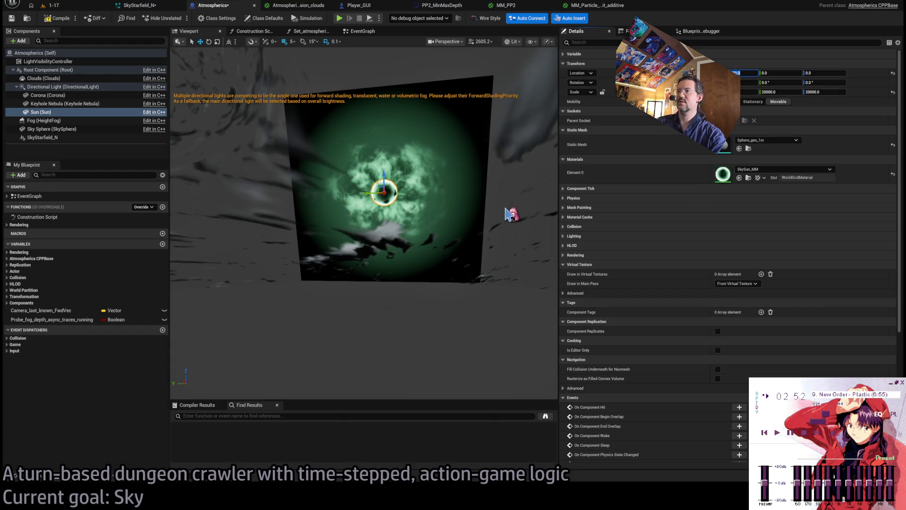
mouse_move(514, 241)
mouse_down()
mouse_move(435, 245)
mouse_move(499, 313)
mouse_up()
key(ctrl+z)
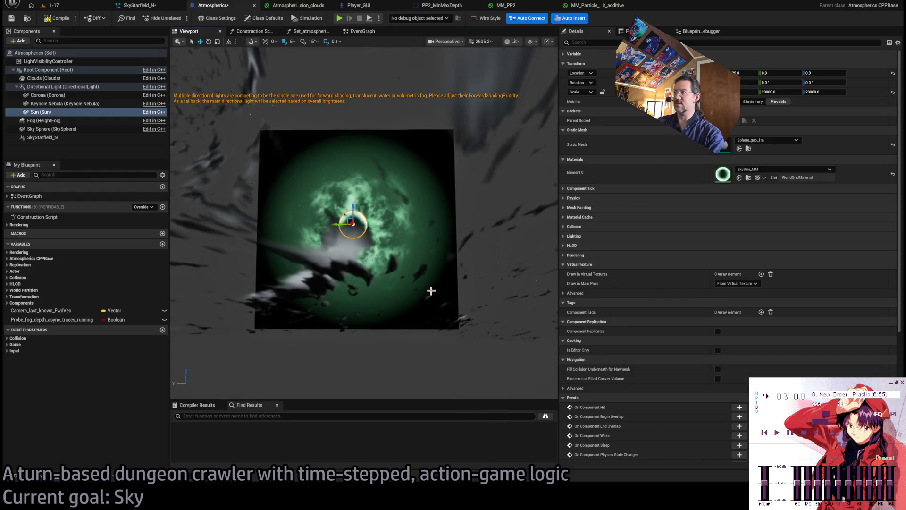
key(ctrl+s)
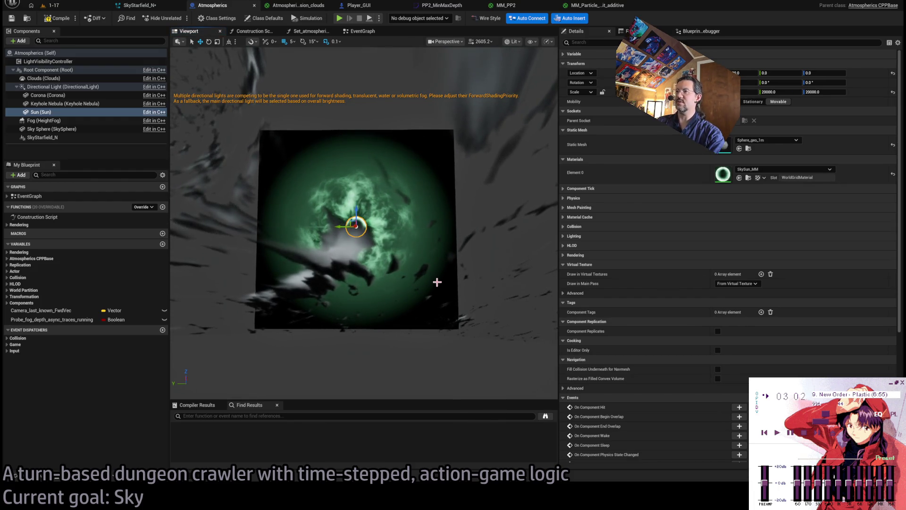
Step: Enlarge the Corona plane's scale, with Y at 55000 and Z at 50000 or more
click(406, 200)
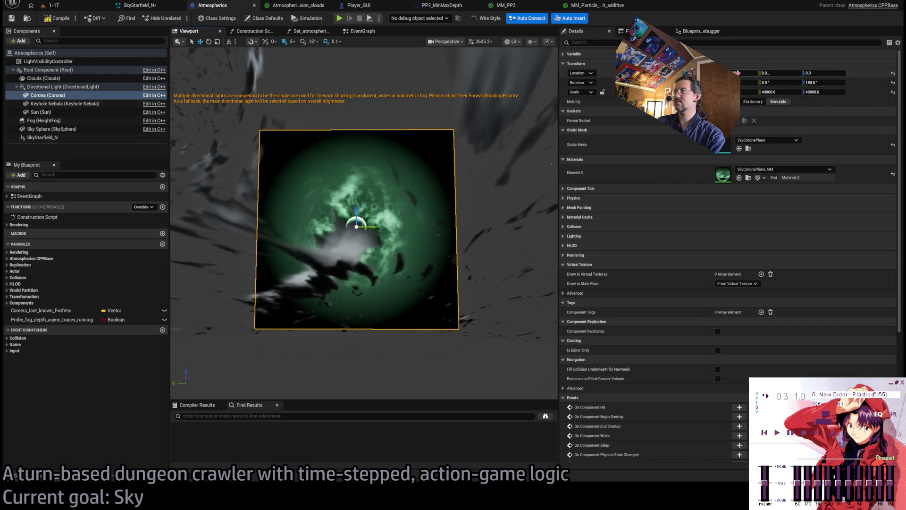
click(736, 73)
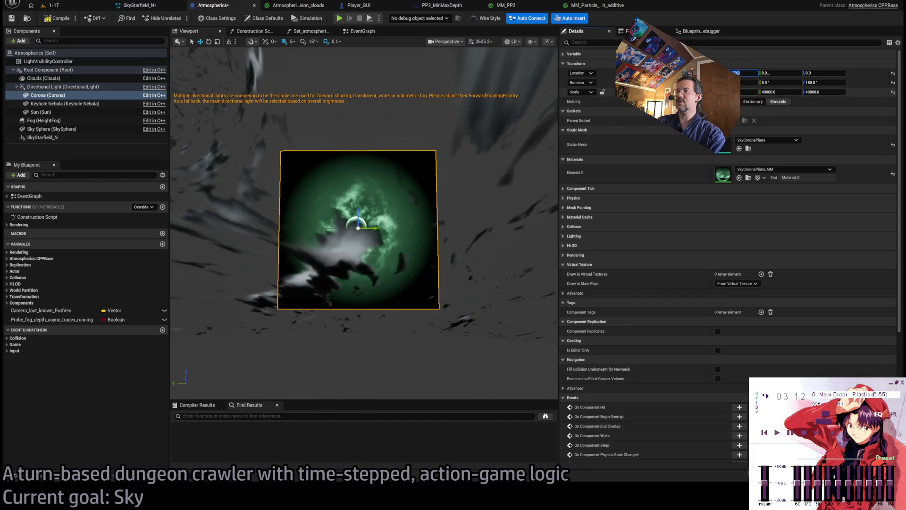
drag(485, 213, 491, 231)
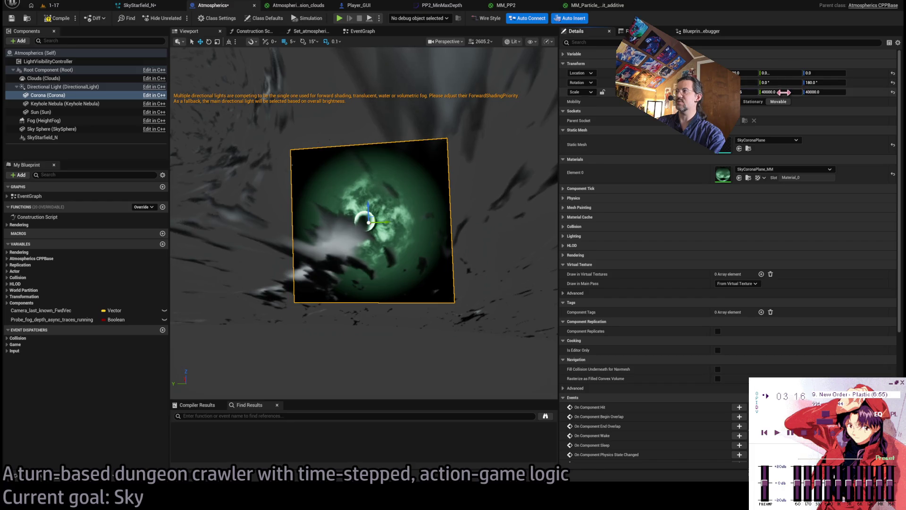
text(5)
key(Return)
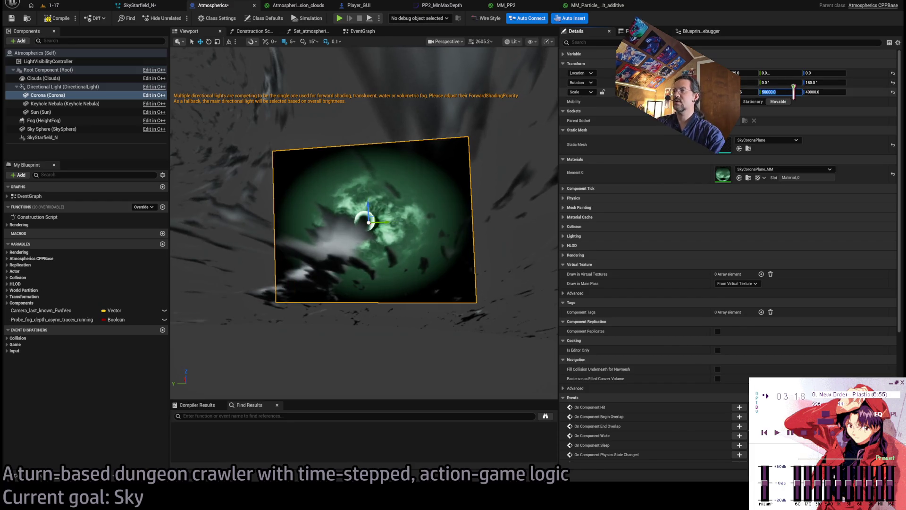
drag(821, 93, 823, 92)
text(50000)
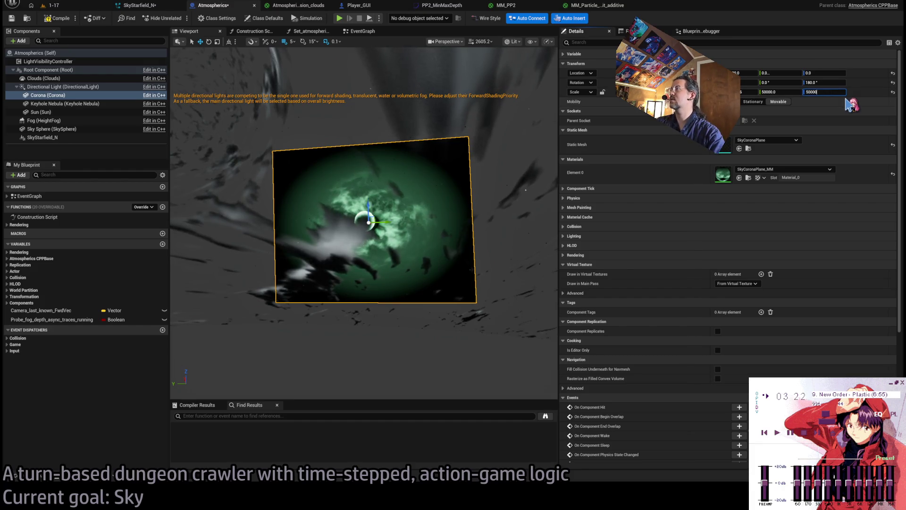
key(Return)
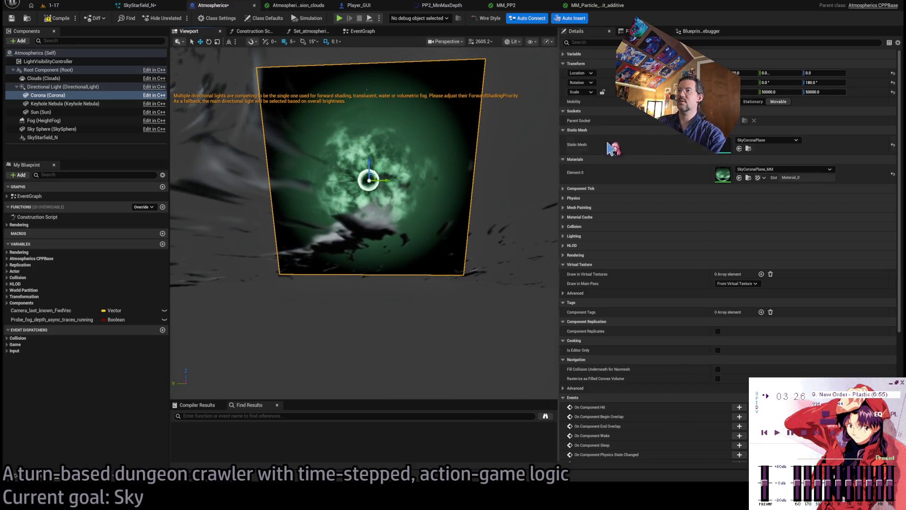
click(790, 93)
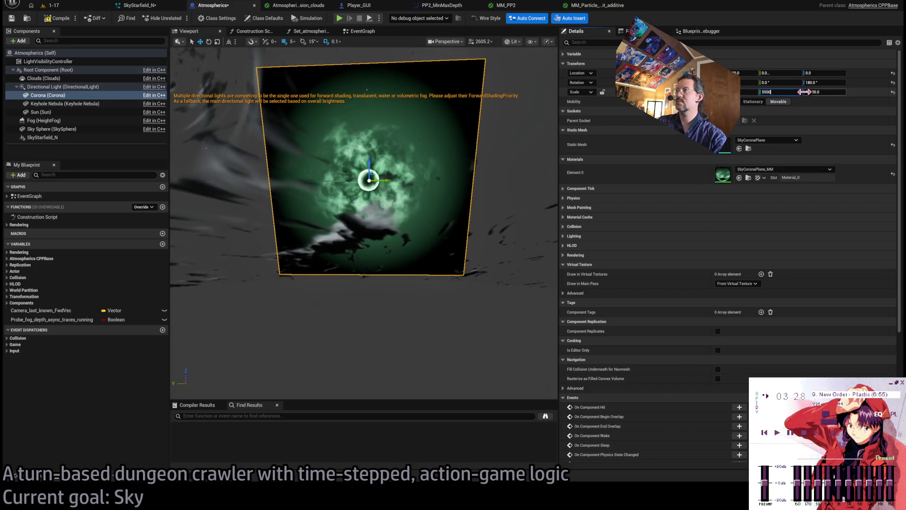
text(0)
key(Tab)
text(0)
key(Return)
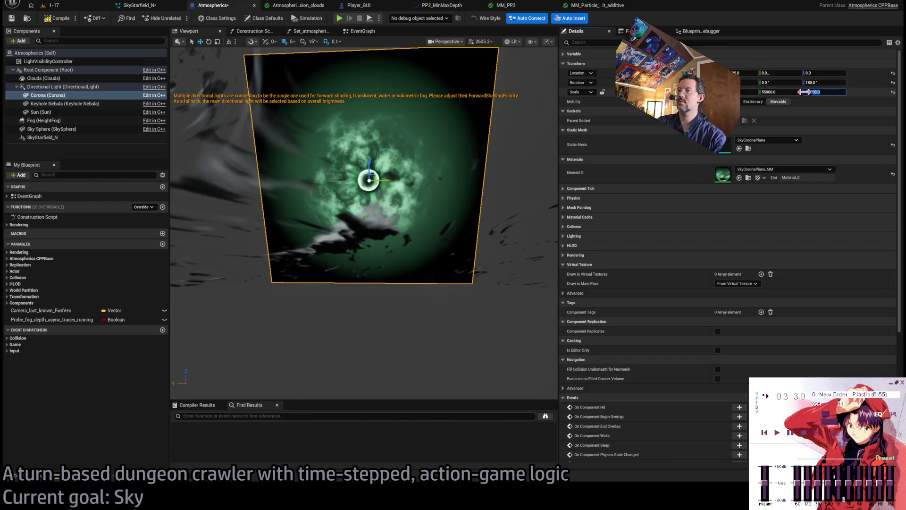
text(55000)
Step: Orbit from the root to face the enlarged green corona, then open the MM_Particle_dot_unlit_additive graph
drag(469, 185, 449, 186)
drag(222, 114, 207, 113)
click(52, 70)
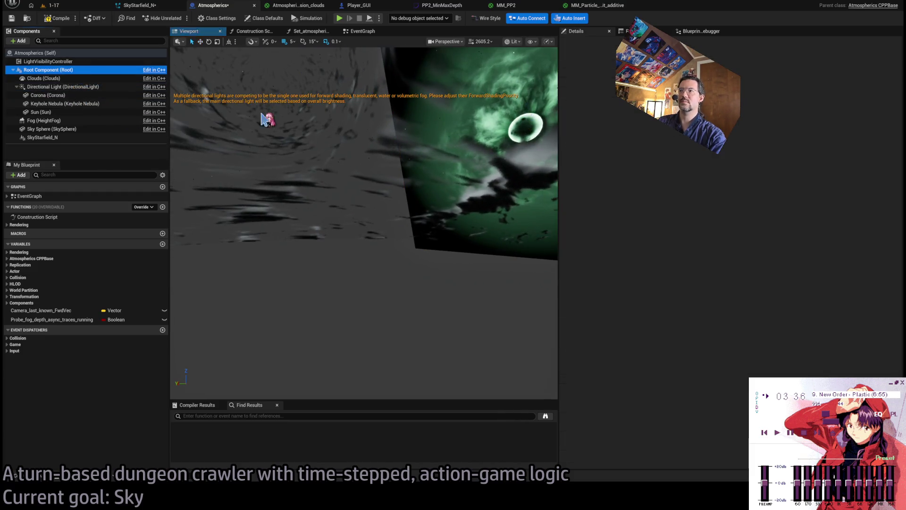
drag(378, 212, 352, 213)
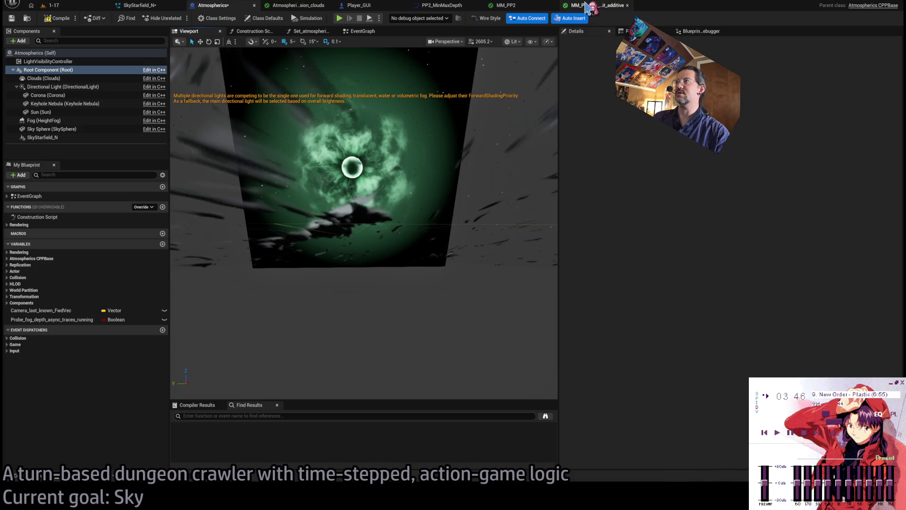
click(588, 6)
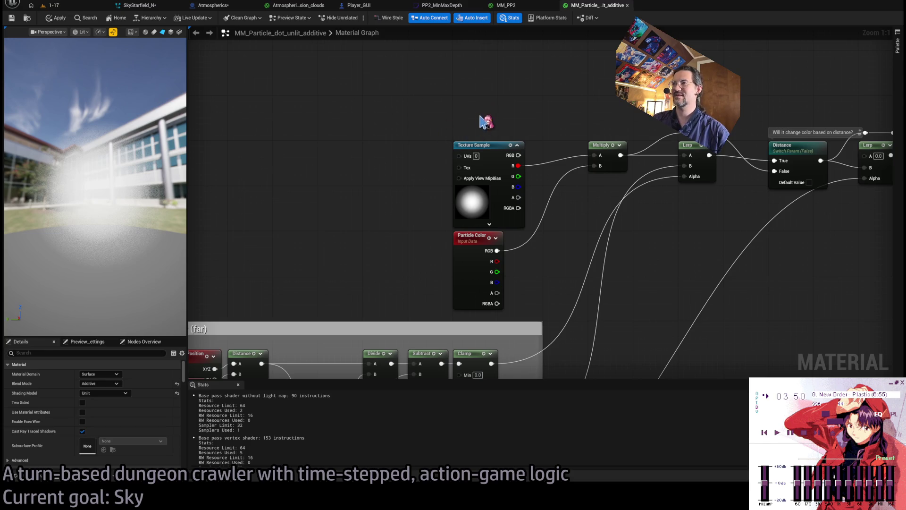
Step: Feed the Texture Sample's Tex input from a Texture Object converted to a parameter named Texture
click(477, 164)
drag(394, 170, 461, 176)
drag(518, 168, 352, 174)
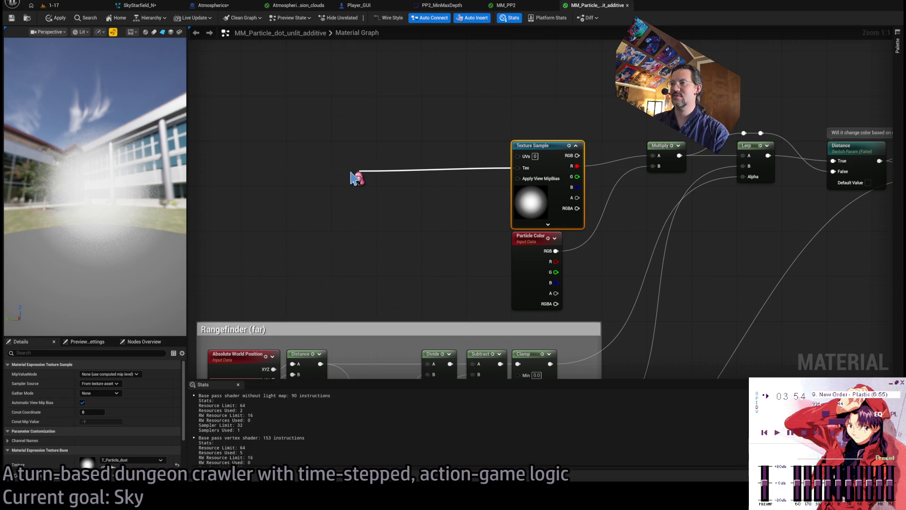
drag(352, 178, 353, 176)
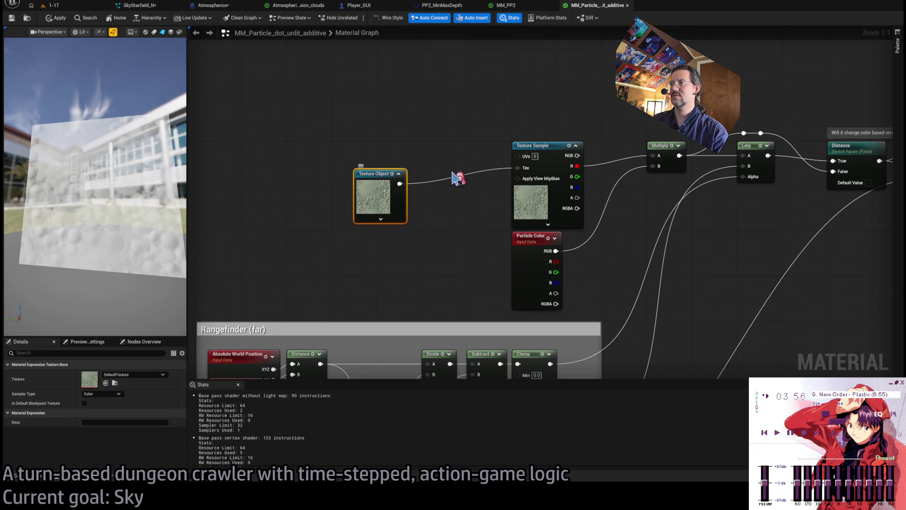
click(548, 145)
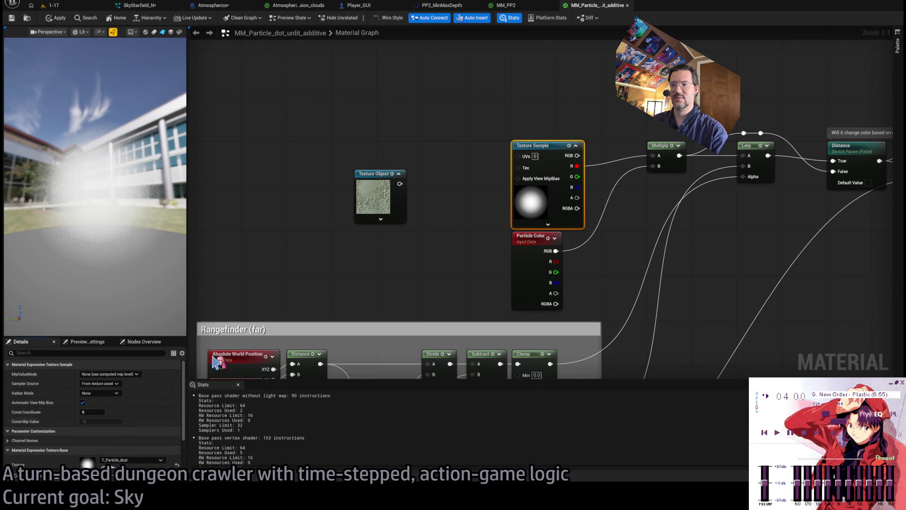
click(385, 174)
key(ctrl+z)
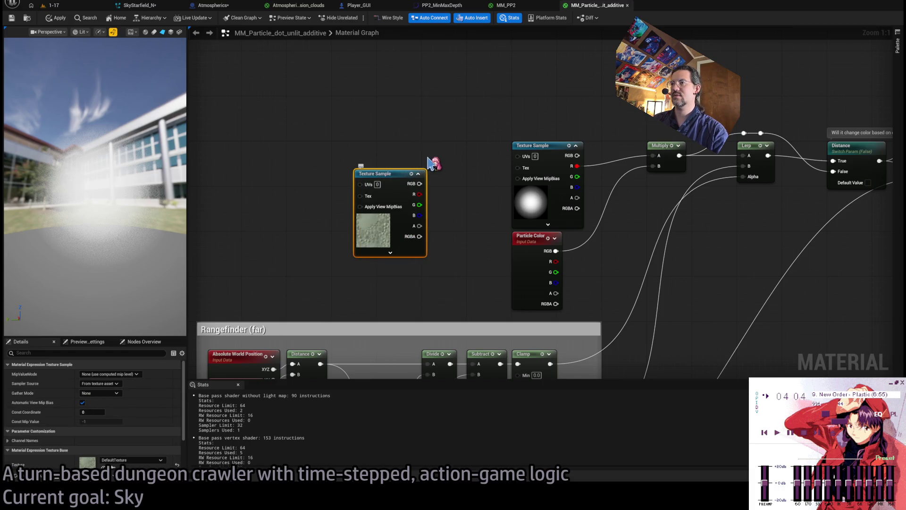
key(ctrl+y)
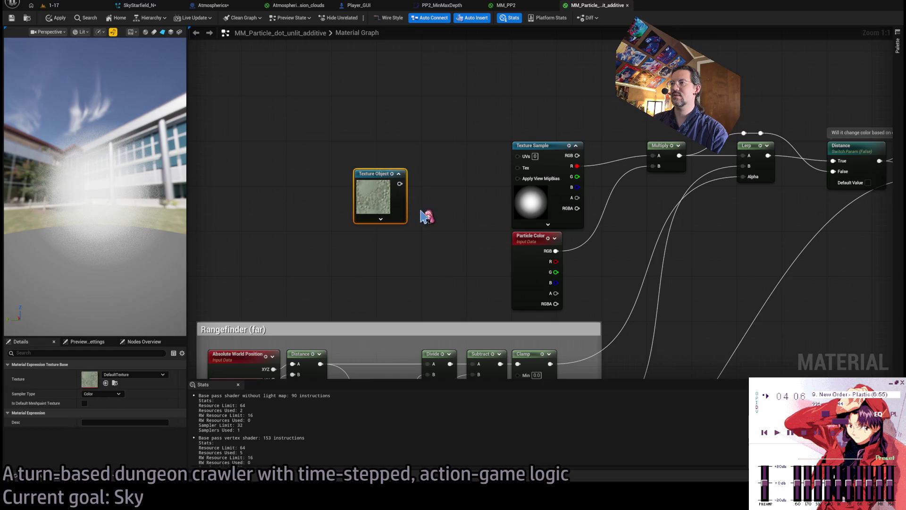
key(ctrl+y)
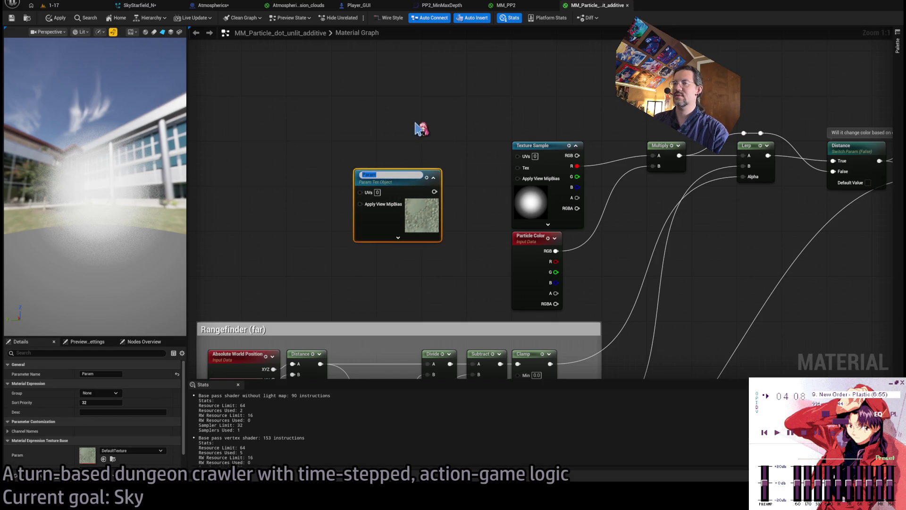
text(Texture)
key(Return)
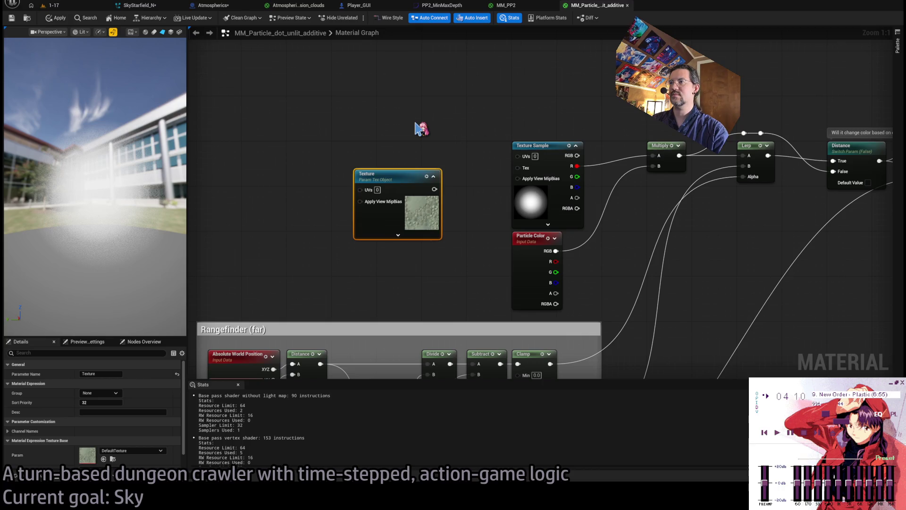
Step: Set the Texture parameter to T_Particle_dust, wire it into Tex, and show the Materials folder
click(137, 457)
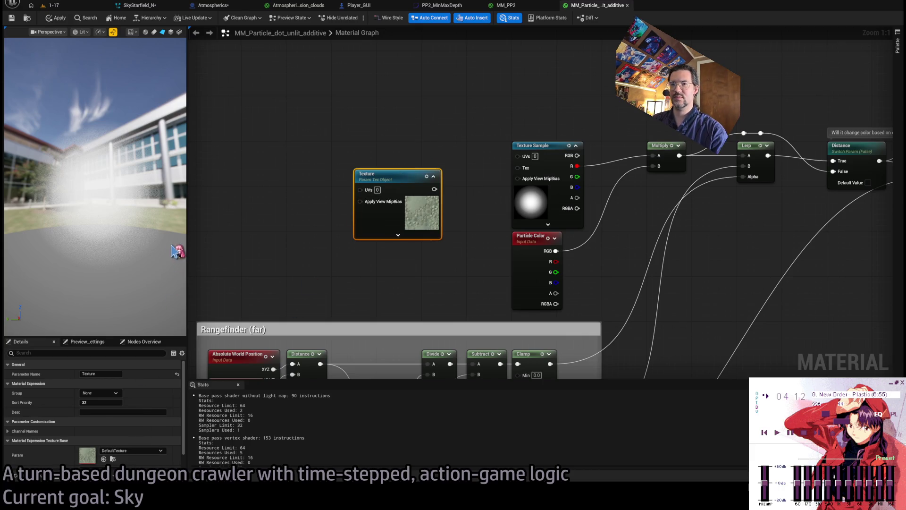
mouse_move(390, 178)
mouse_down()
mouse_move(368, 151)
mouse_move(521, 168)
mouse_up()
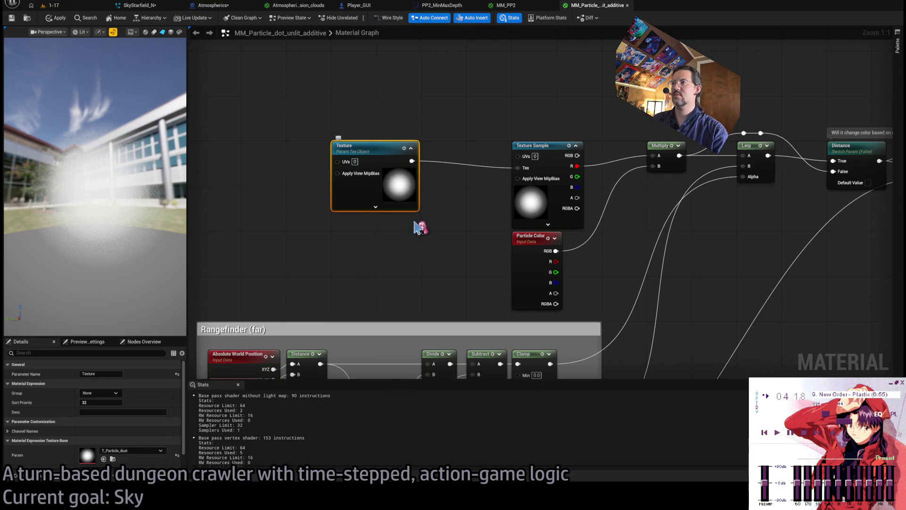
click(424, 246)
click(380, 153)
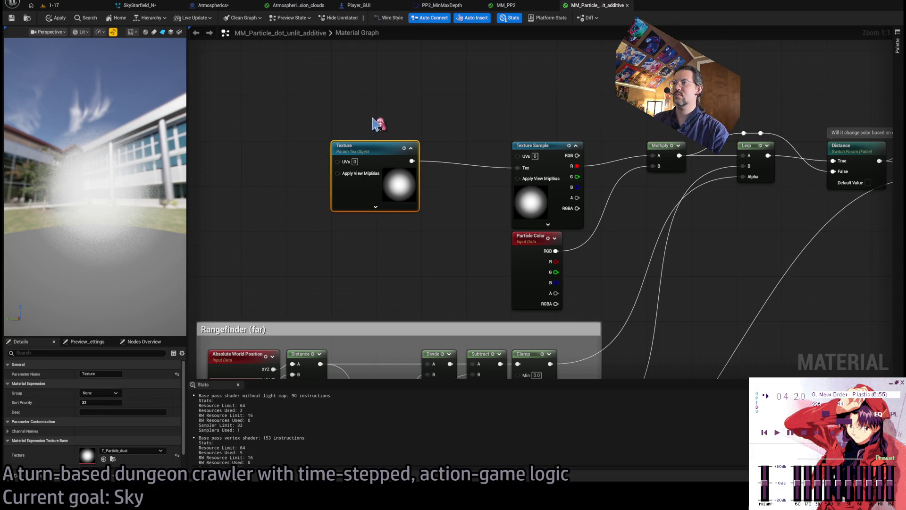
click(385, 114)
scroll(404, 164, down, 3)
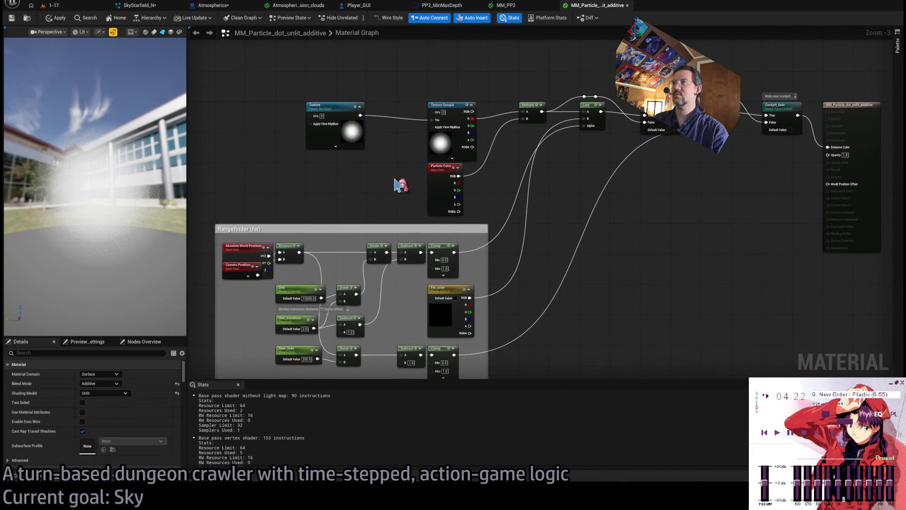
click(43, 480)
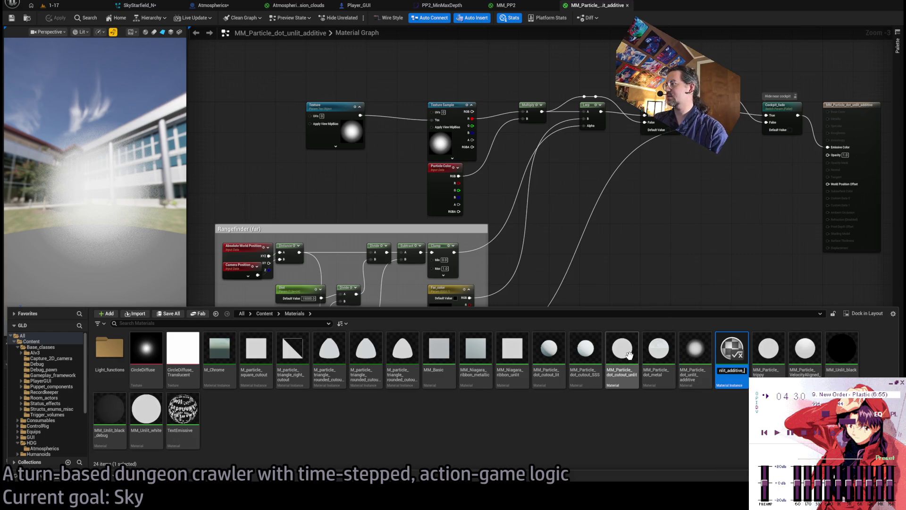
Step: Name the instance MM_Particle_dot_unlit_additive_flat, then open the MM_Particle_dot_cutout_unlit material for reference
key(Return)
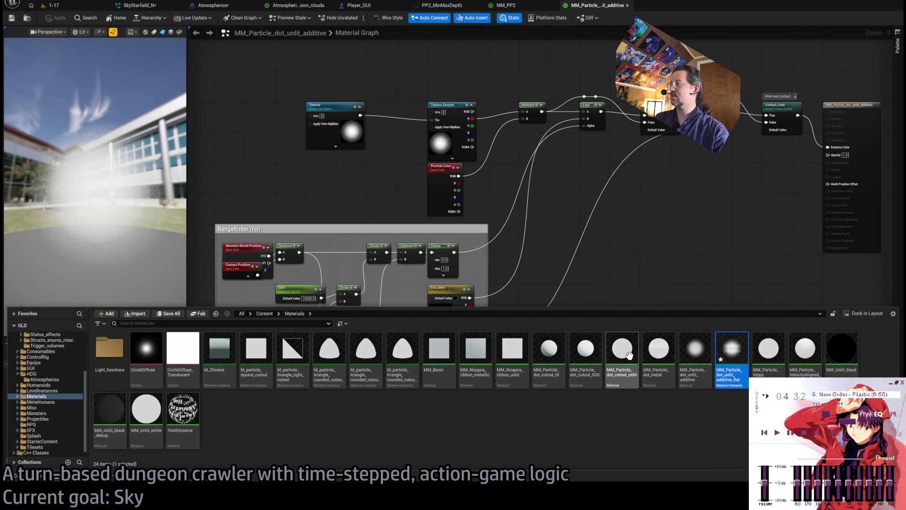
key(Return)
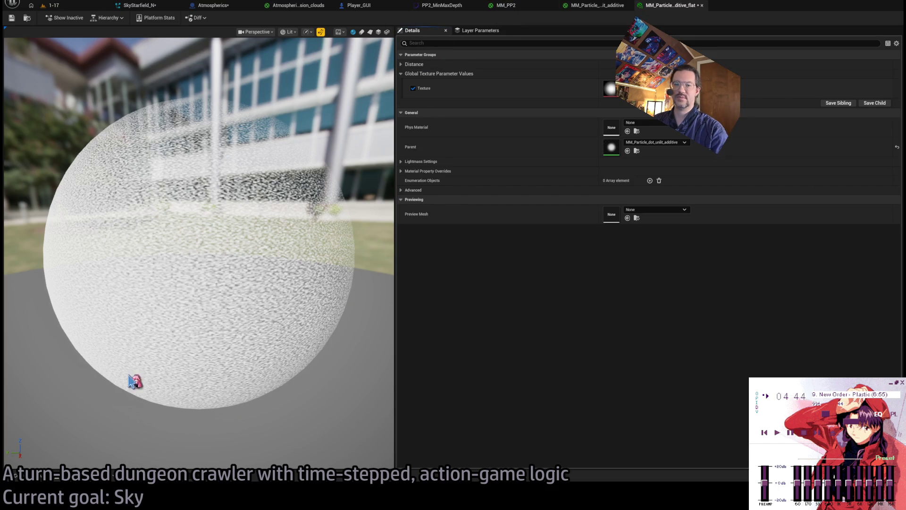
click(15, 475)
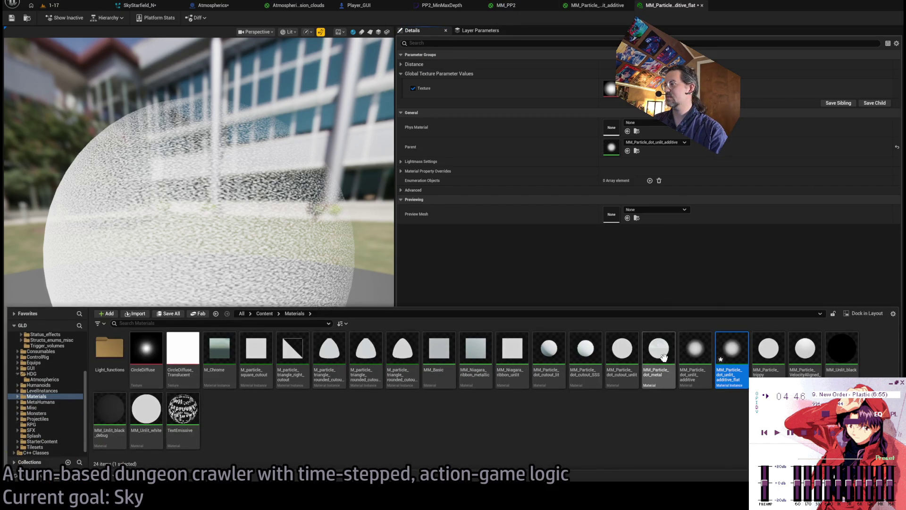
click(627, 356)
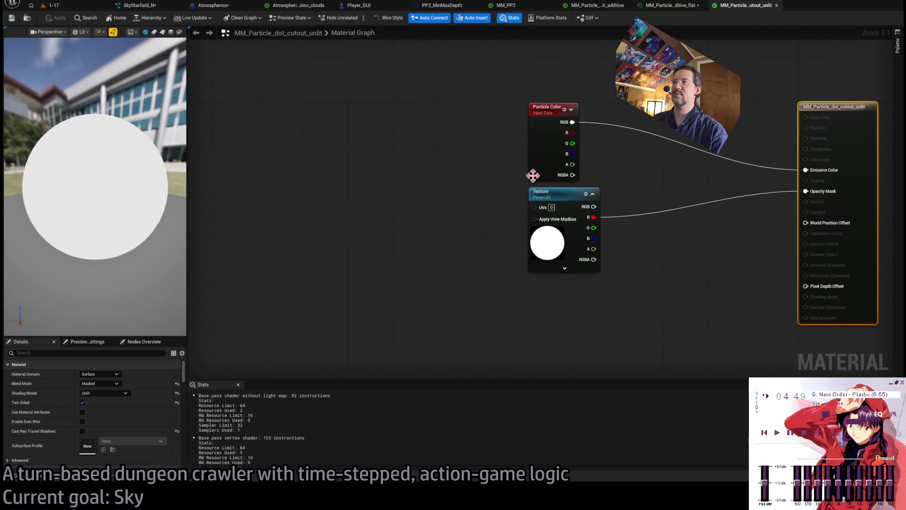
click(529, 239)
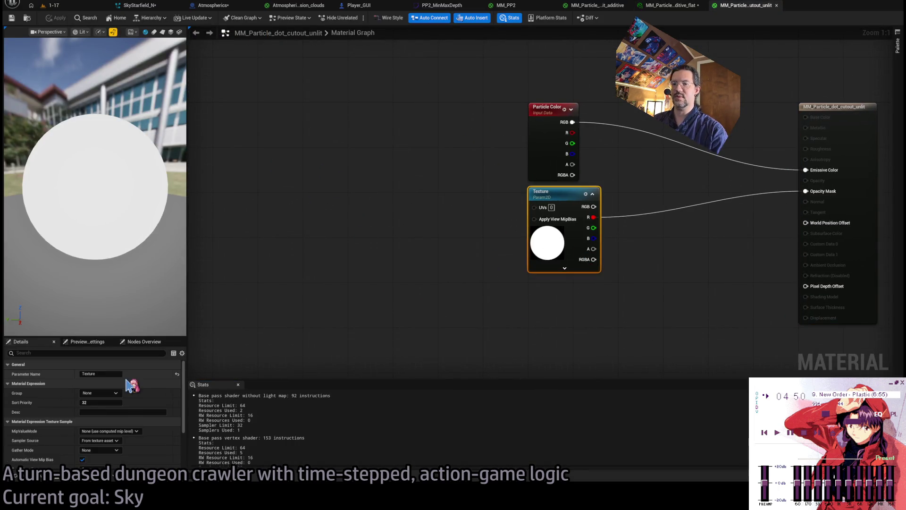
scroll(128, 386, down, 3)
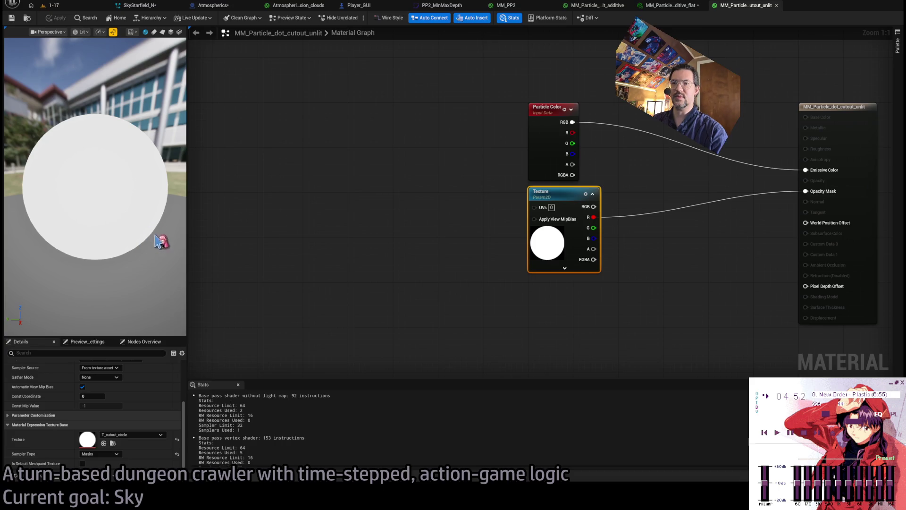
Step: Assign T_cutout_circle to the flat instance's Texture parameter and close the editors
click(680, 7)
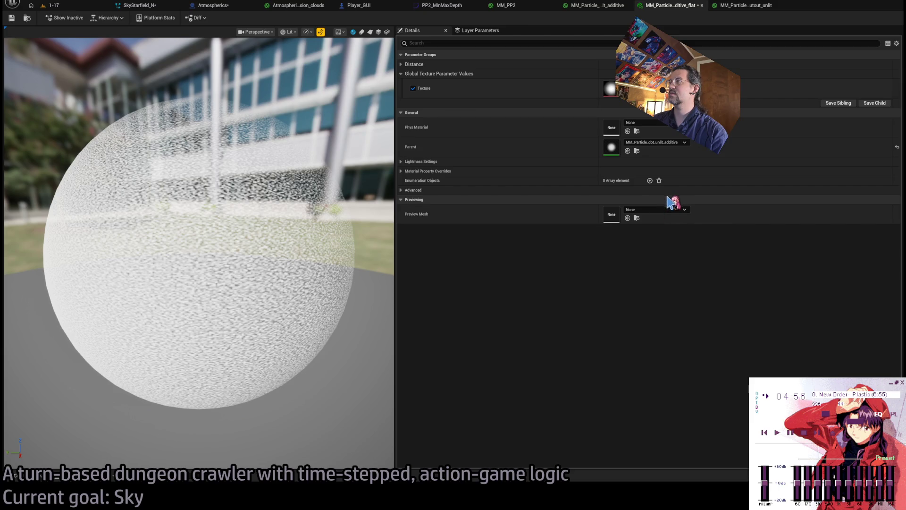
mouse_move(284, 259)
mouse_down()
mouse_move(284, 302)
mouse_move(204, 144)
mouse_up()
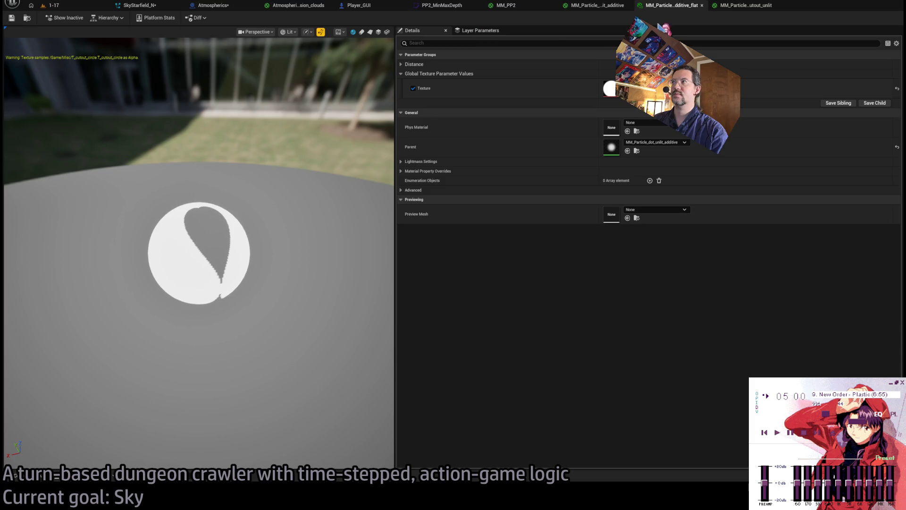
middle_click(671, 14)
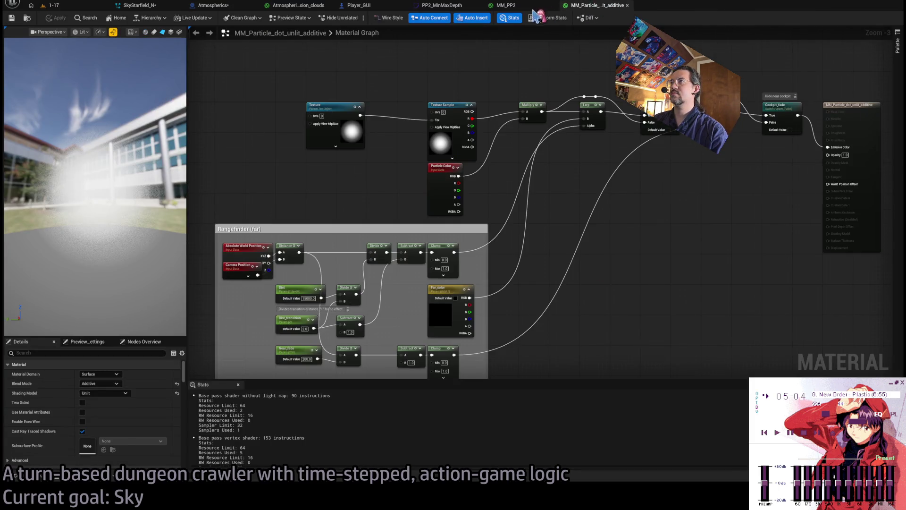
Step: In SkyStarfield_N, review BlowingParticles' Spawn Rate, Initialize Particle and emitter Fixed Bounds properties
click(506, 5)
click(442, 5)
click(360, 6)
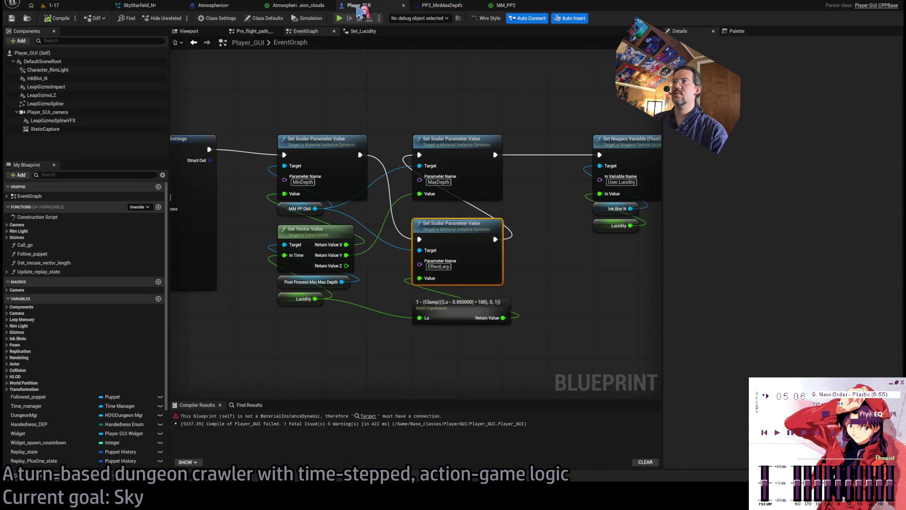
click(137, 5)
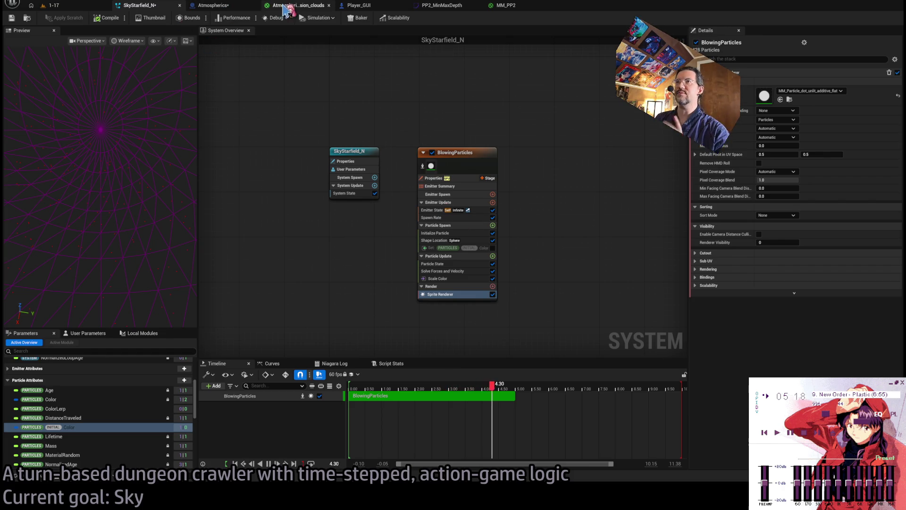
click(467, 218)
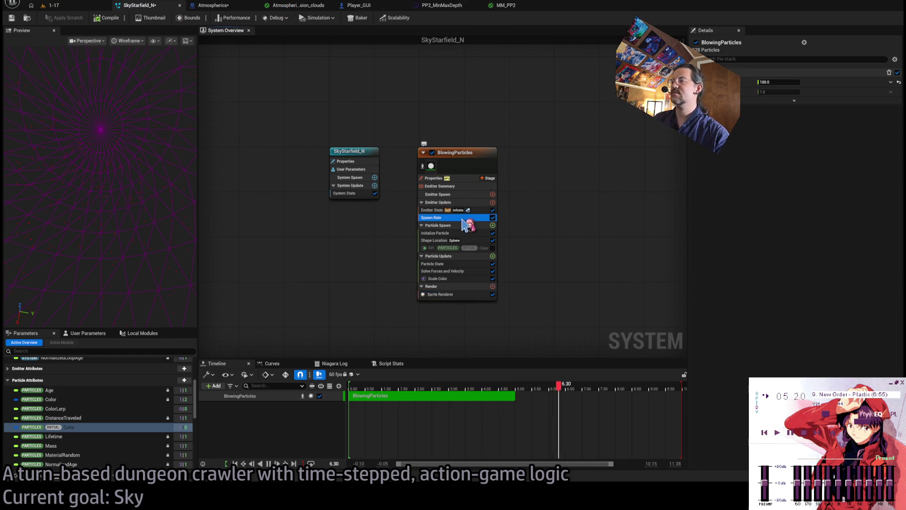
click(456, 234)
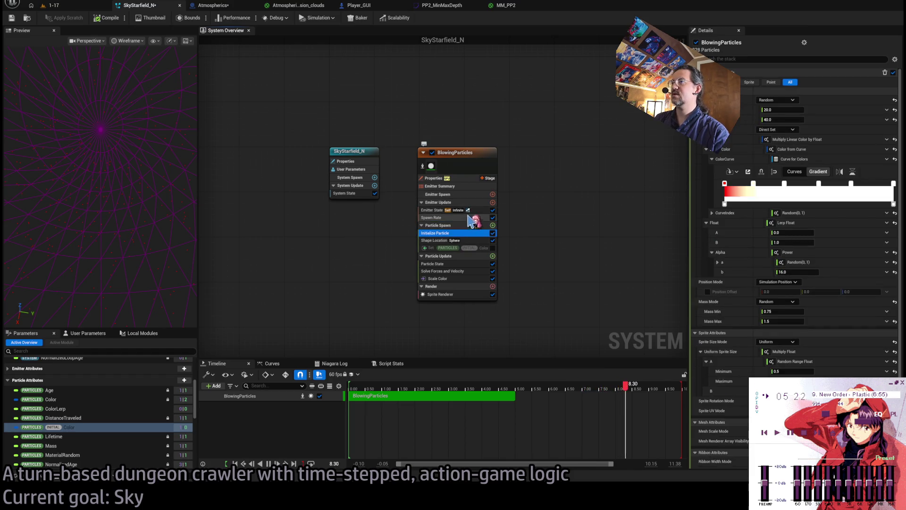
click(468, 179)
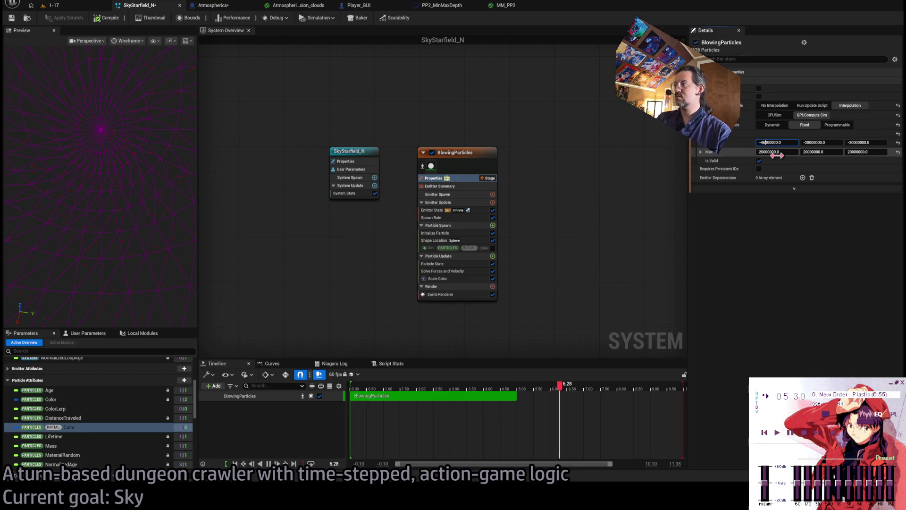
Step: Widen BlowingParticles' fixed bounds to -46000000 minimum and 46000000 maximum
click(827, 141)
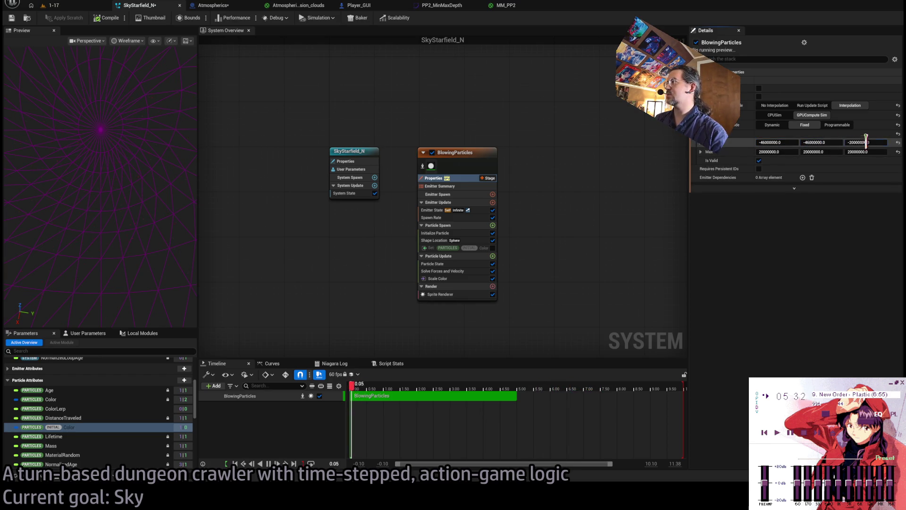
text(-46000000.0)
key(ctrl+v)
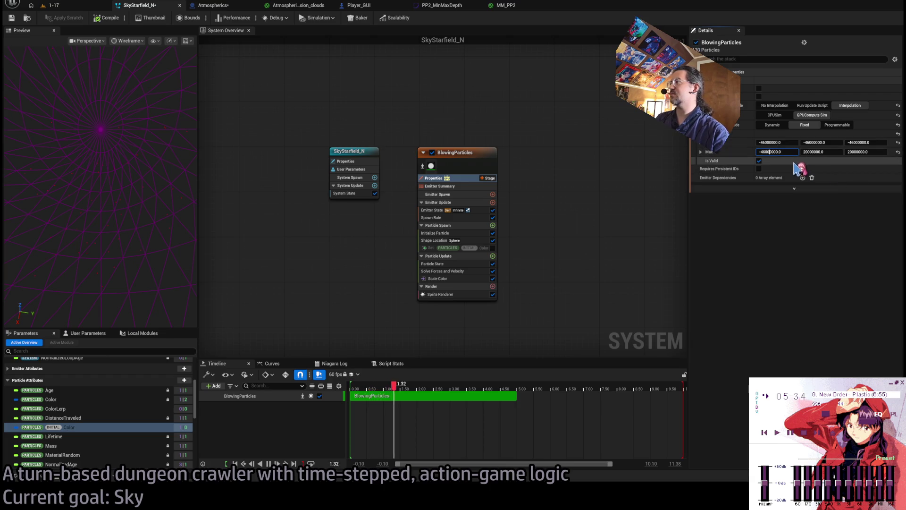
text(46000000)
key(Tab)
text(46000000)
key(Tab)
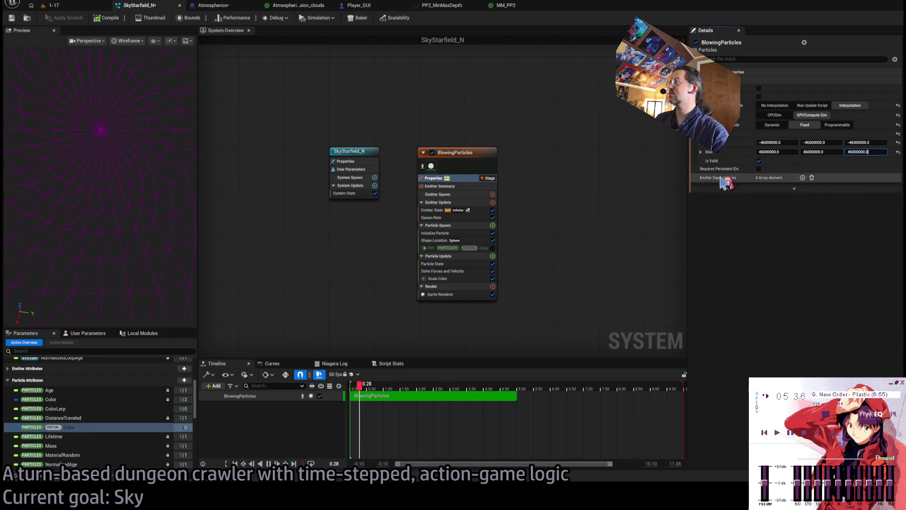
text(46000000)
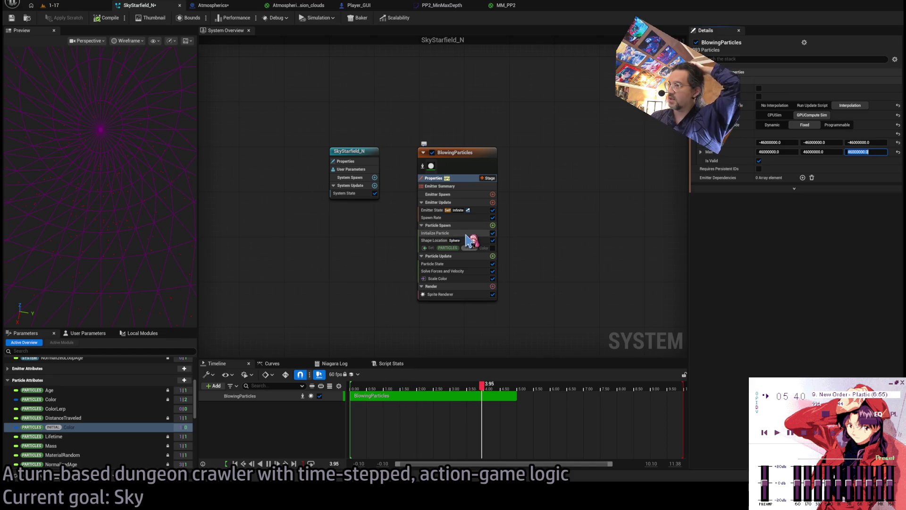
Step: Set the Shape Location sphere radius to 46000000
click(472, 241)
click(779, 109)
text(46000000)
key(Return)
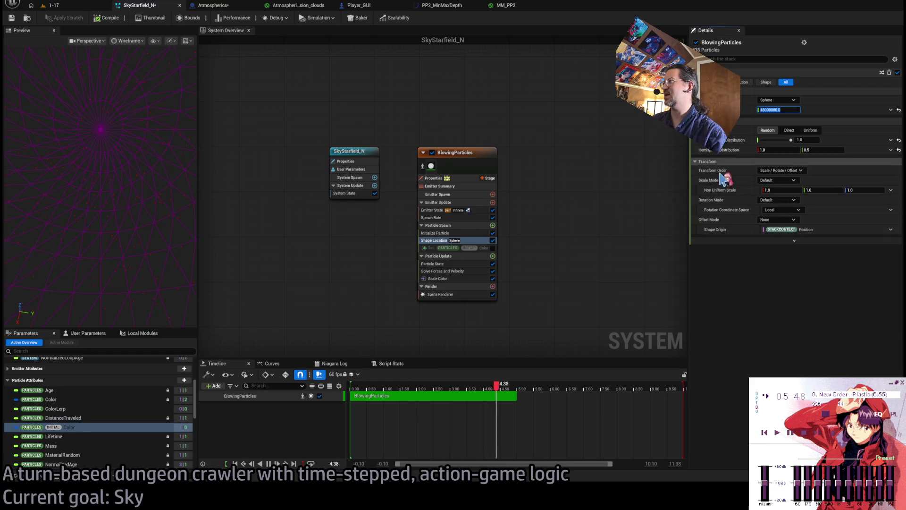
Step: Set Initialize Particle's Uniform Sprite Size B to 120000, compile, and switch to level 1-17
click(469, 233)
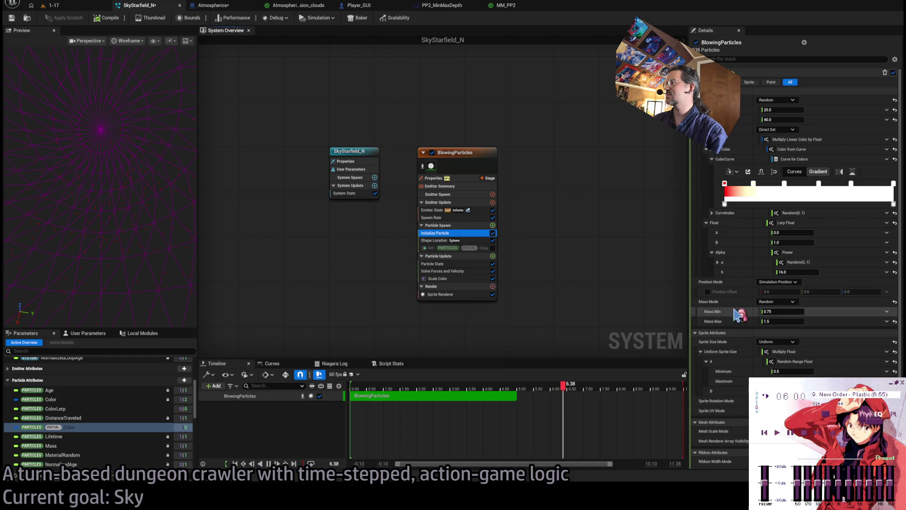
scroll(812, 363, down, 2)
click(769, 363)
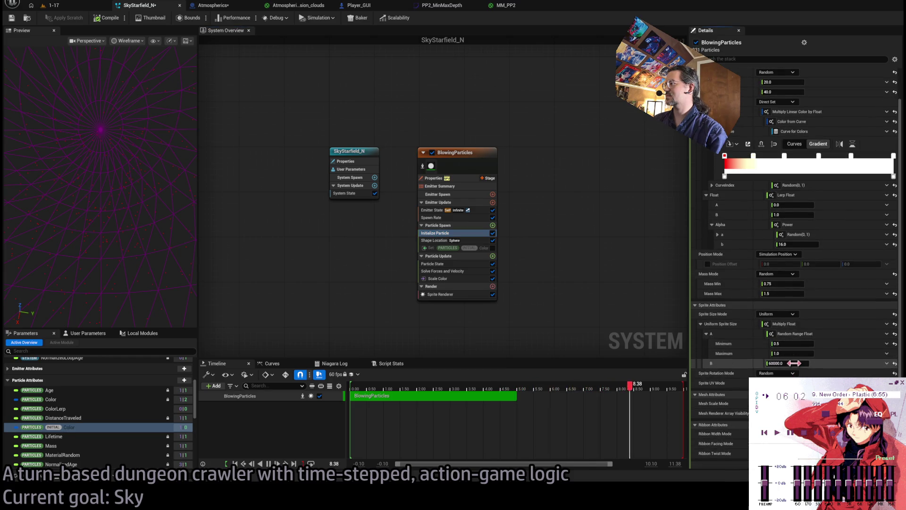
text(120000)
key(Return)
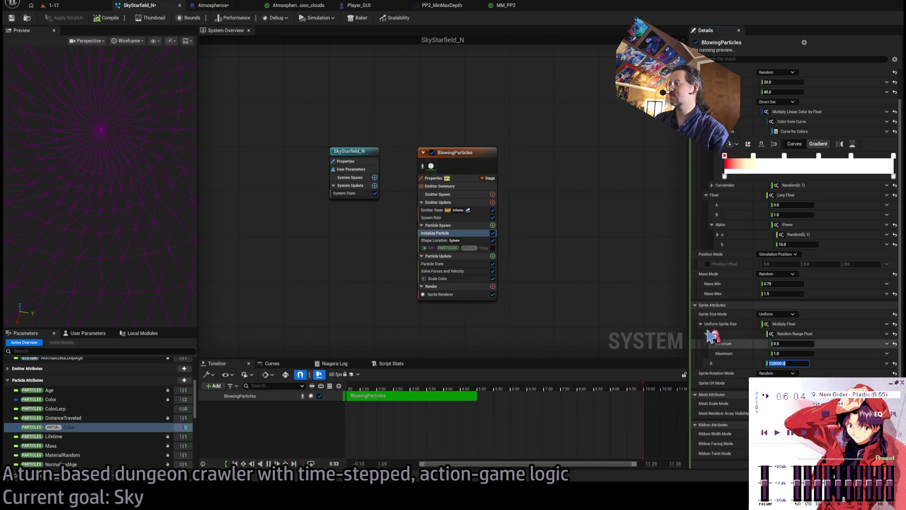
click(107, 17)
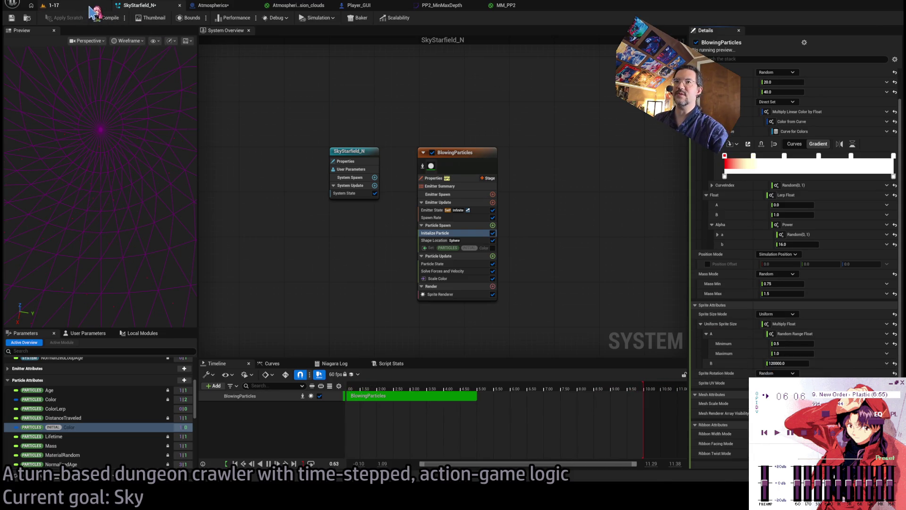
key(ctrl+Tab)
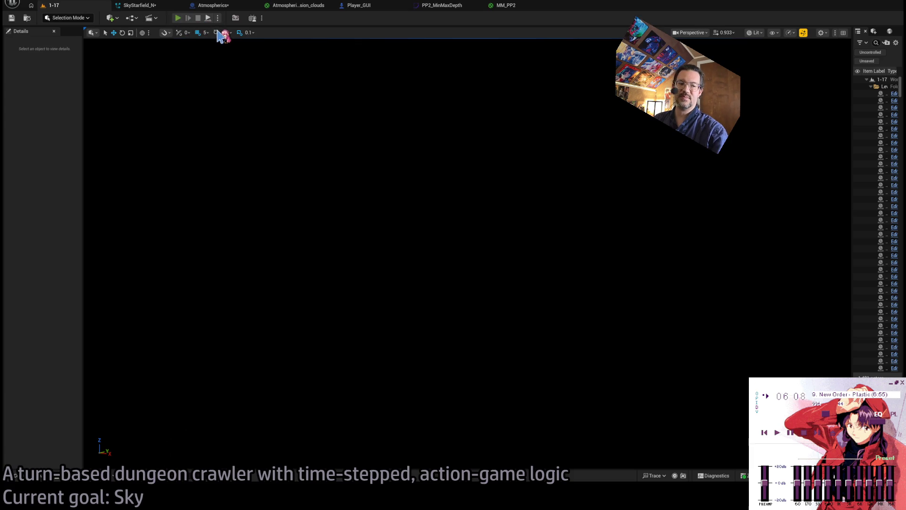
Step: Play level 1-17, eject to free the camera, and play out a planned turn
key(alt+p)
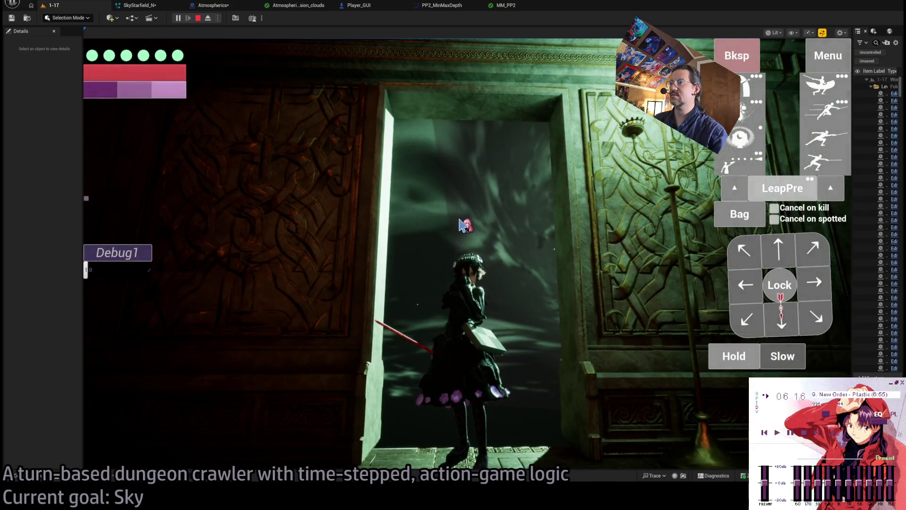
click(732, 353)
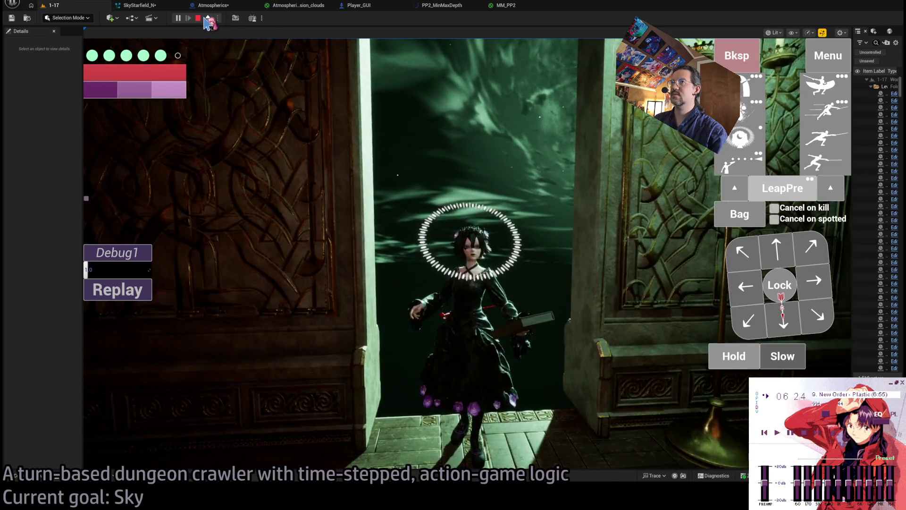
click(207, 19)
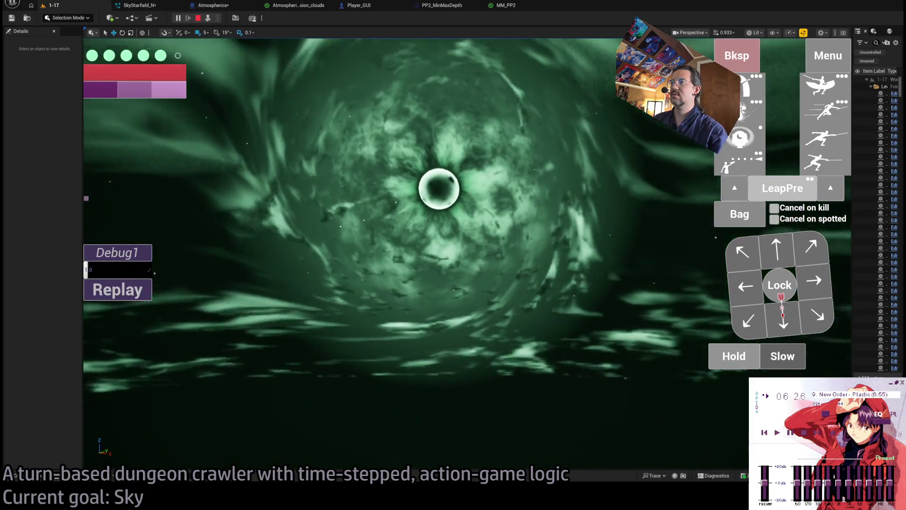
drag(460, 165, 460, 165)
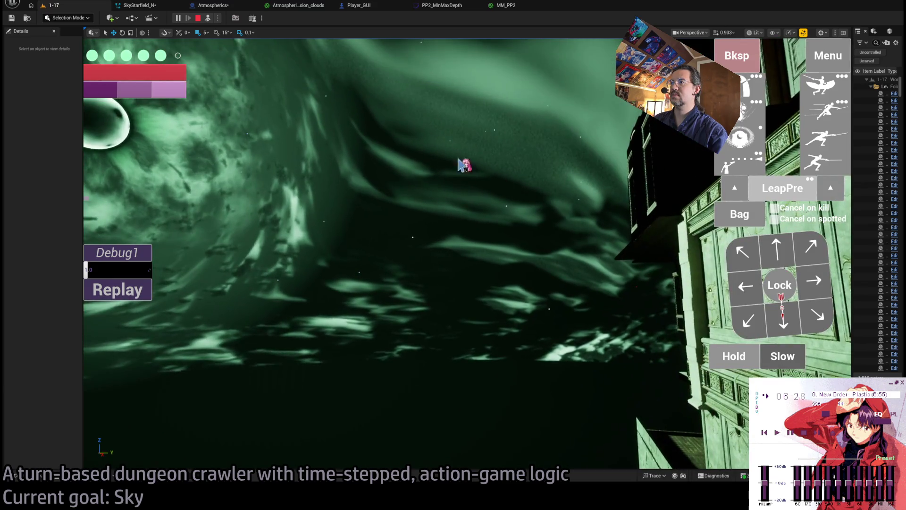
drag(729, 356, 738, 357)
click(740, 137)
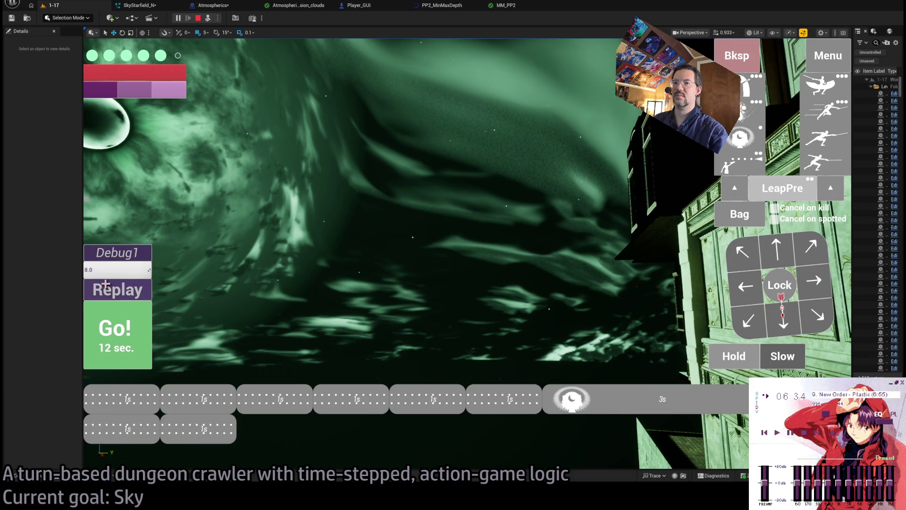
click(118, 323)
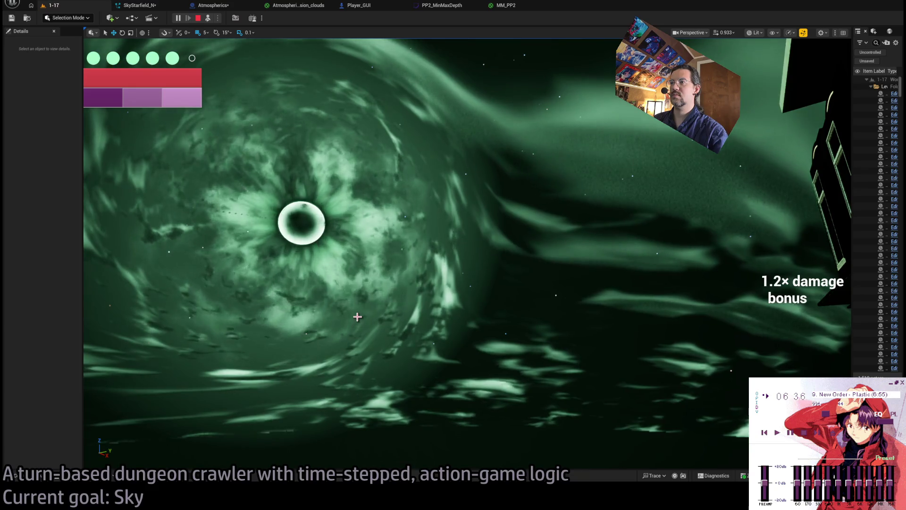
Step: Replay the turn repeatedly to watch the enlarged stars, then return to SkyStarfield_N
click(118, 289)
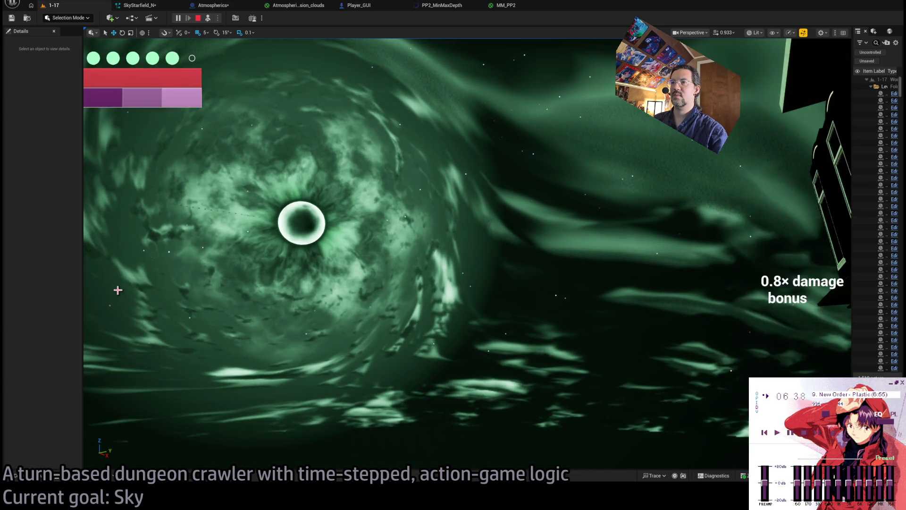
click(118, 290)
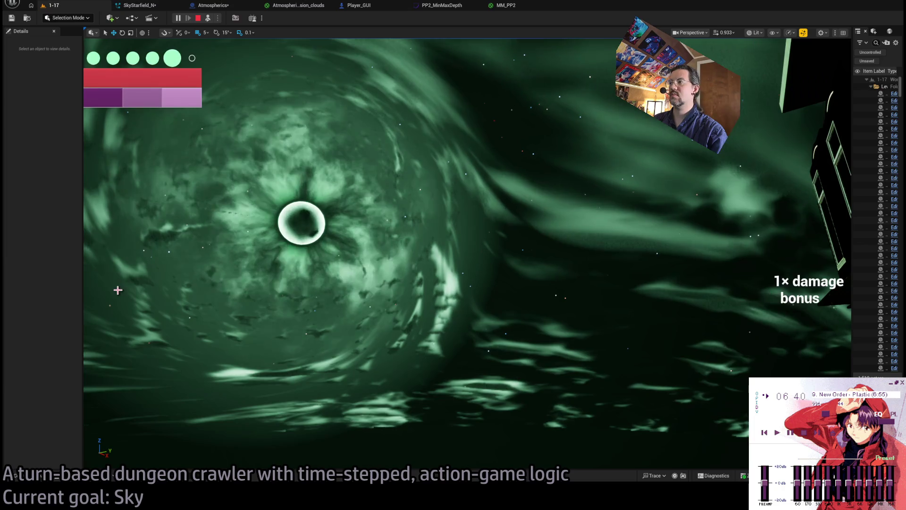
click(118, 290)
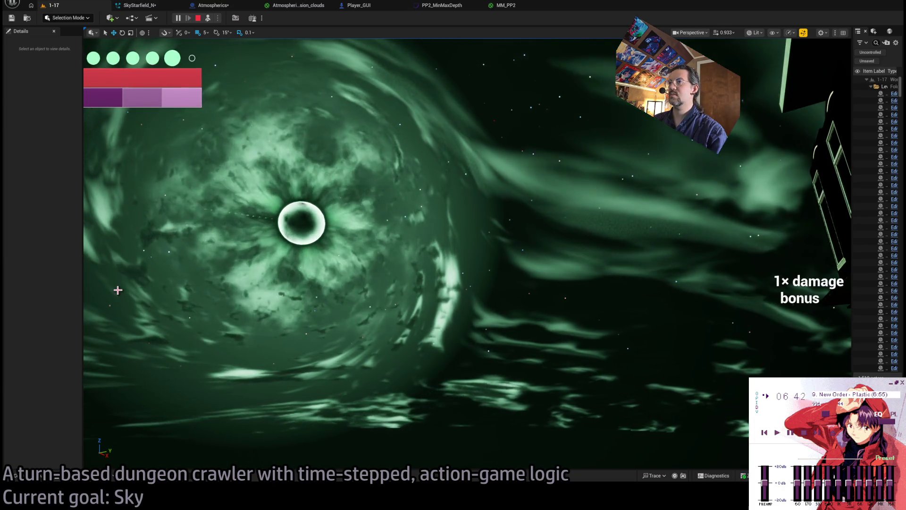
click(118, 289)
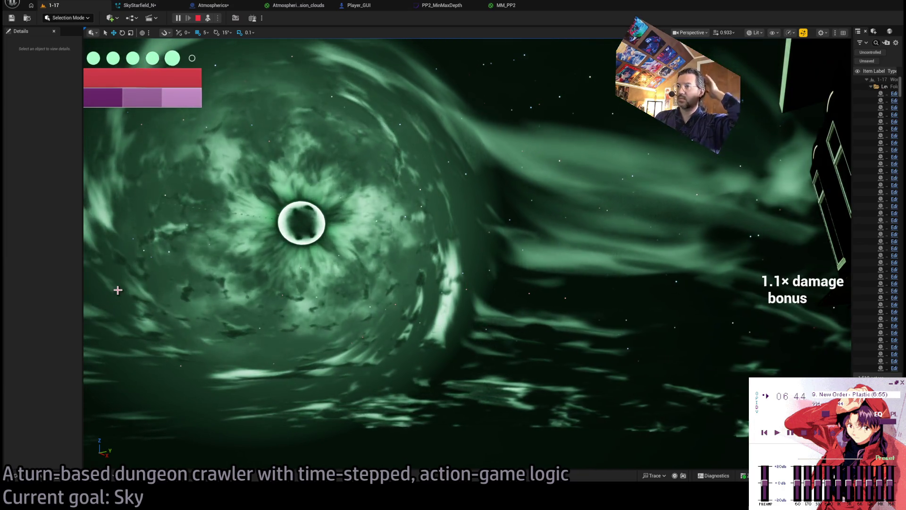
click(118, 289)
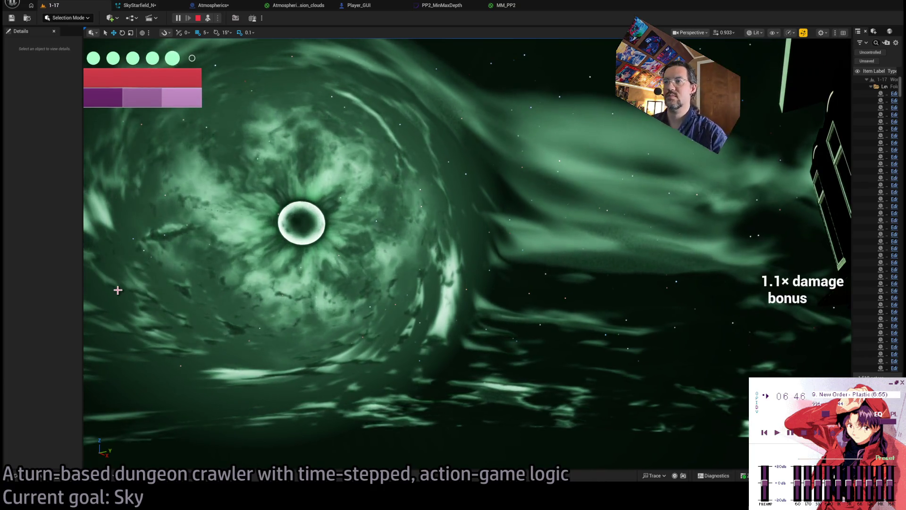
click(118, 289)
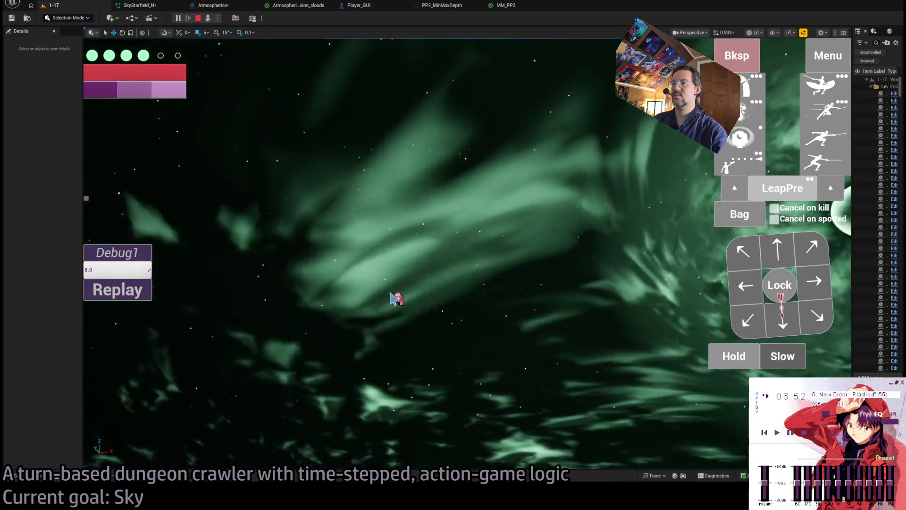
click(147, 301)
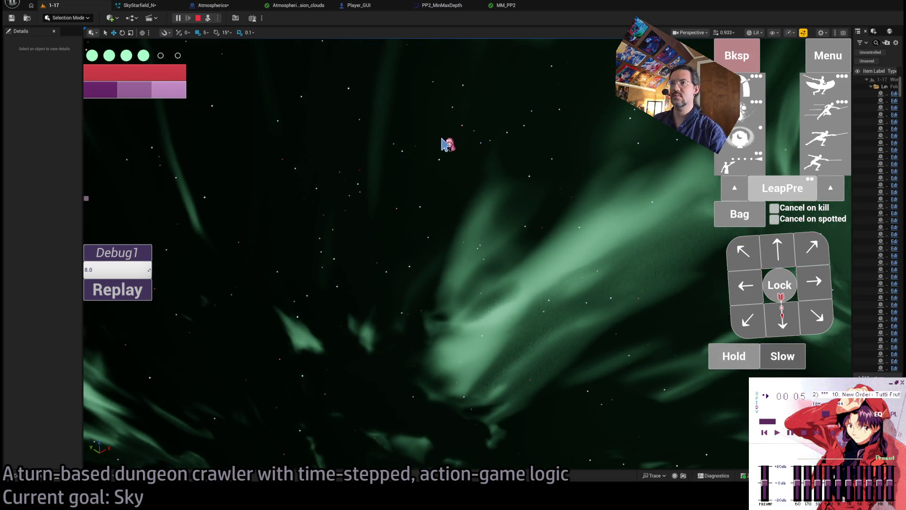
click(141, 287)
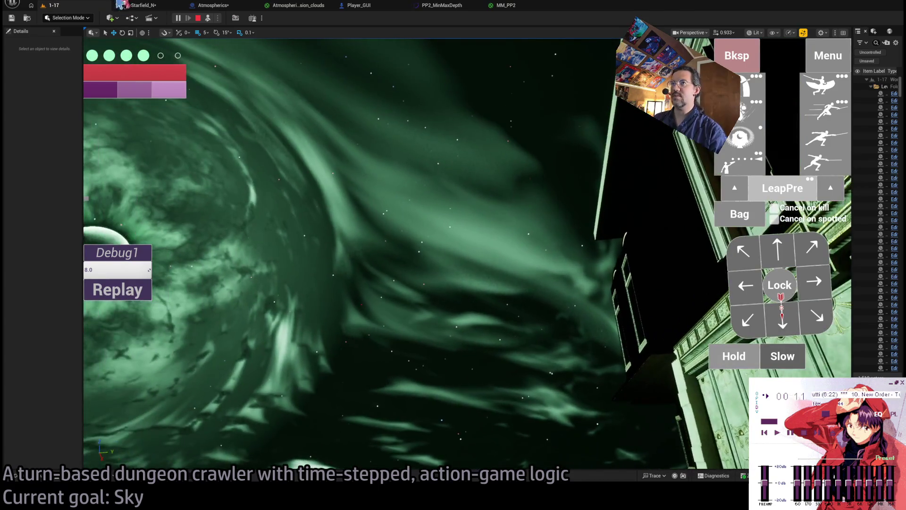
click(120, 4)
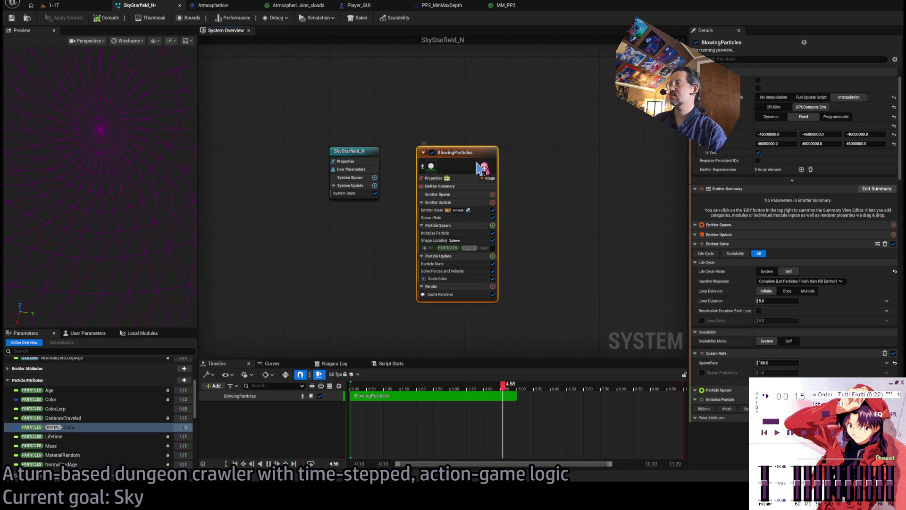
Step: Check Initialize Particle, then view the starfield again in the running level 1-17 game
click(462, 233)
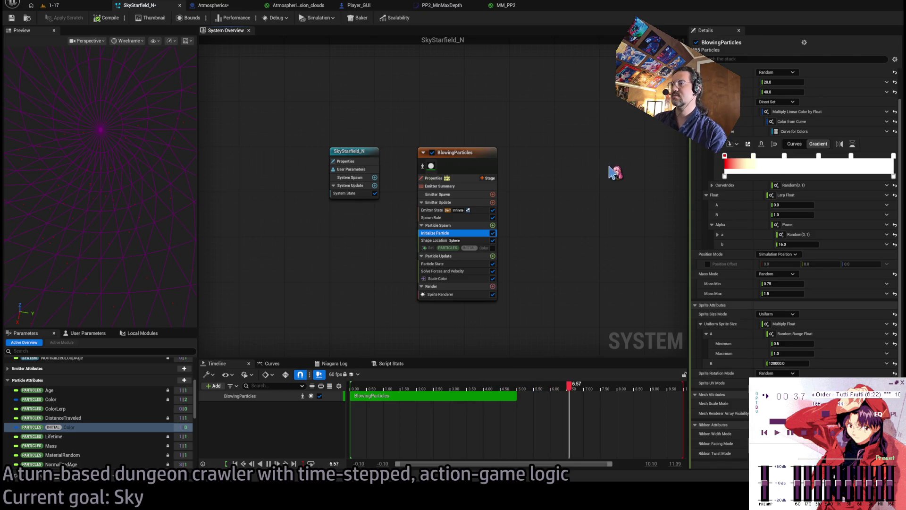
click(89, 6)
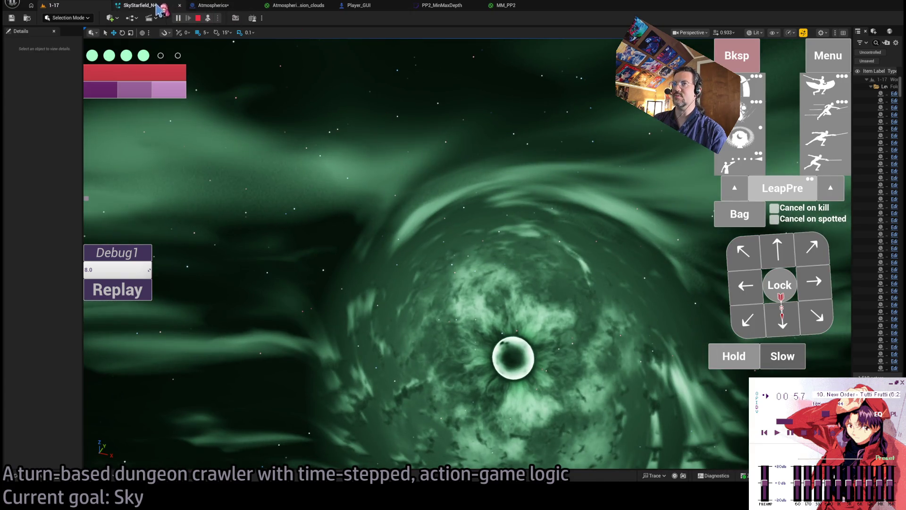
Step: Reopen the SkyStarfield_N Niagara system editor tab
click(148, 7)
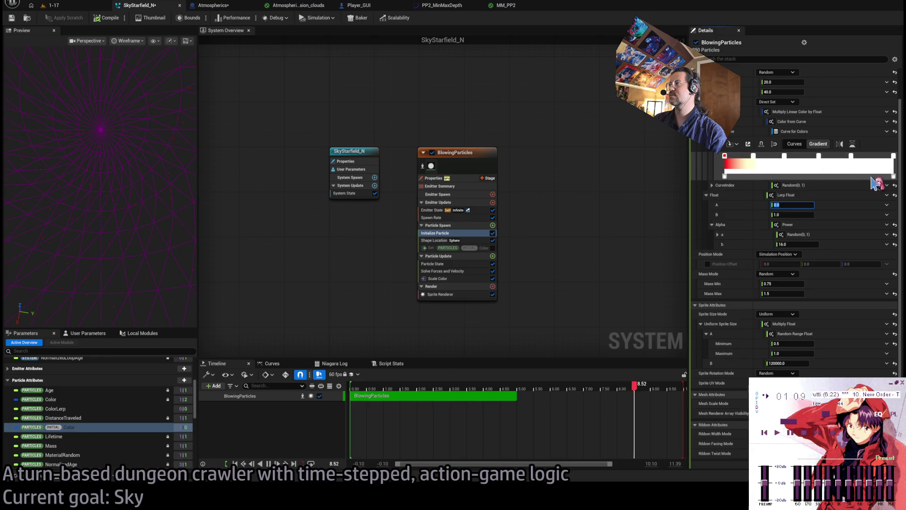
Step: Recolour each Color from Curve gradient stop, turning the right-hand stops light blue
click(851, 158)
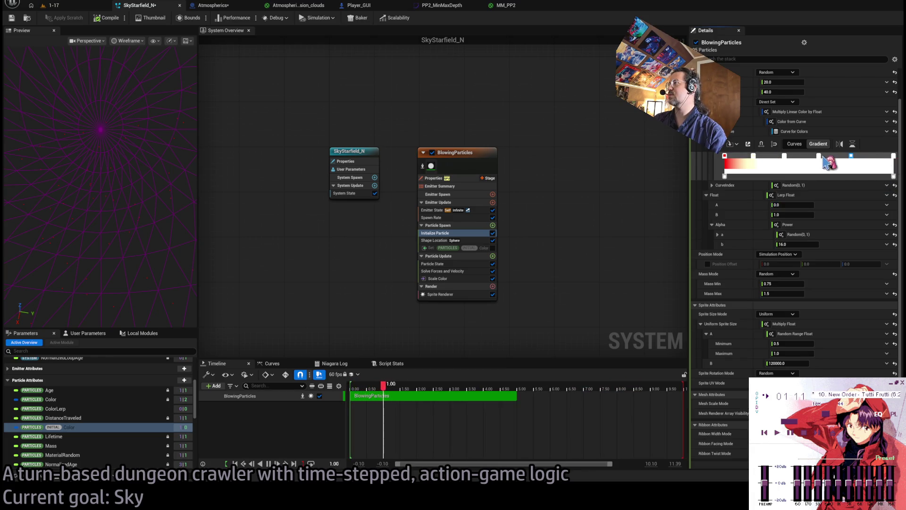
click(756, 159)
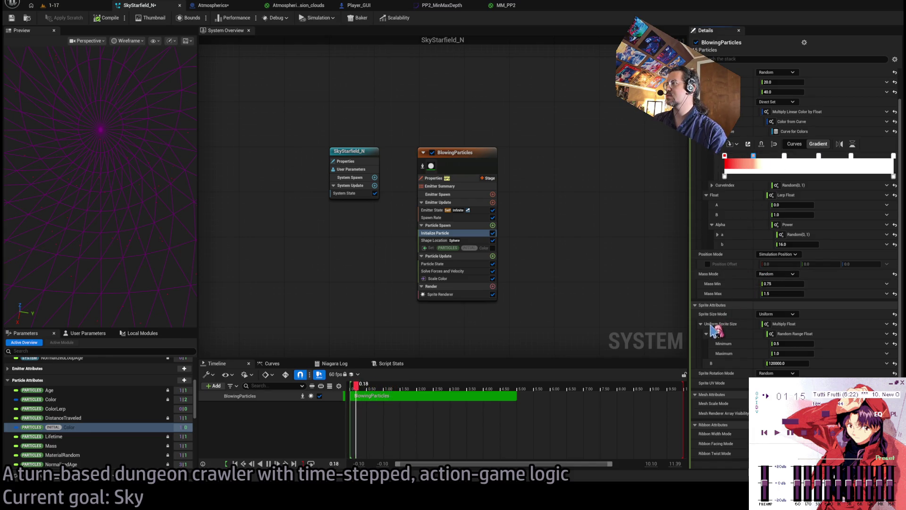
click(784, 156)
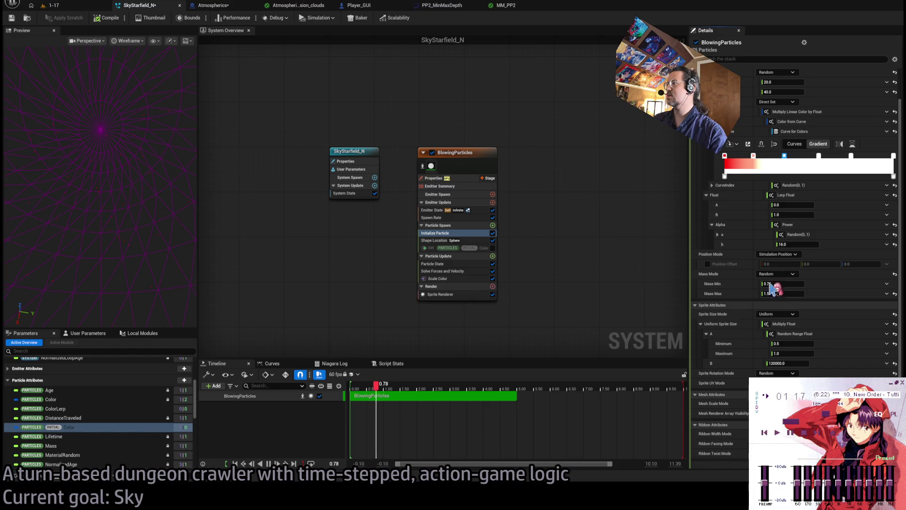
click(819, 156)
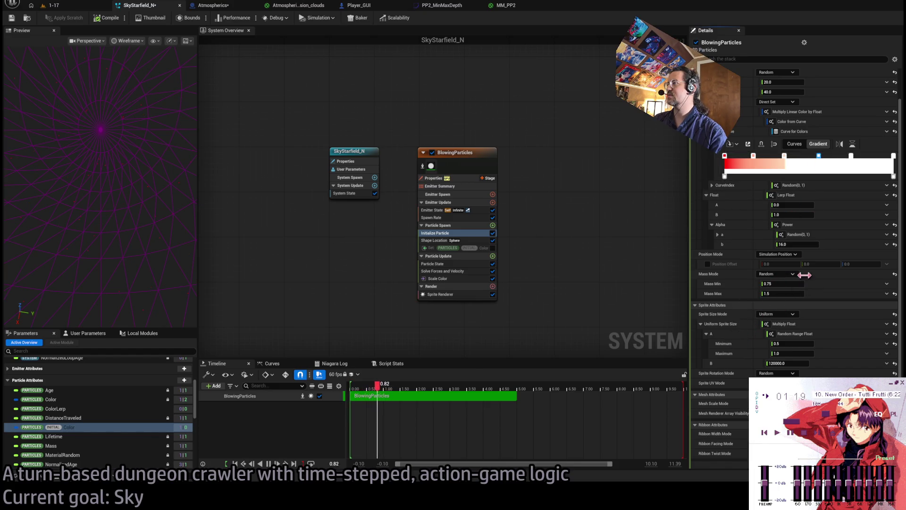
click(852, 157)
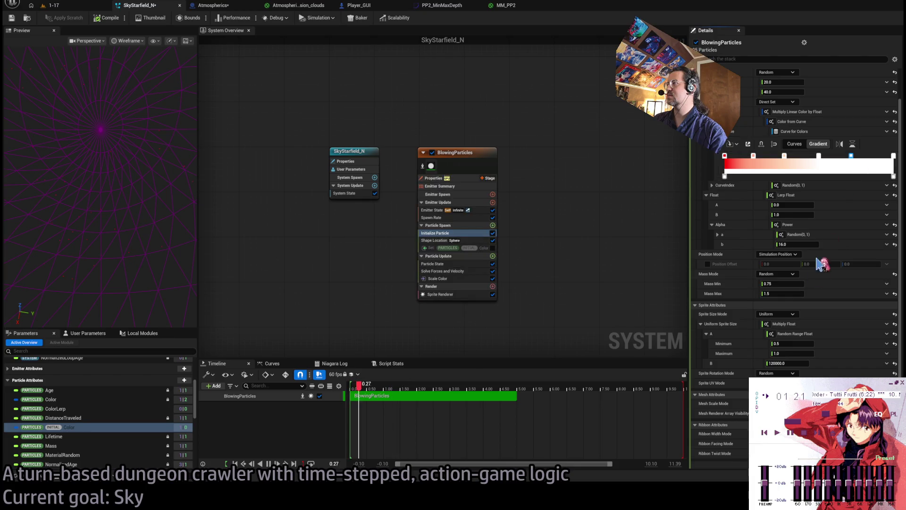
click(894, 156)
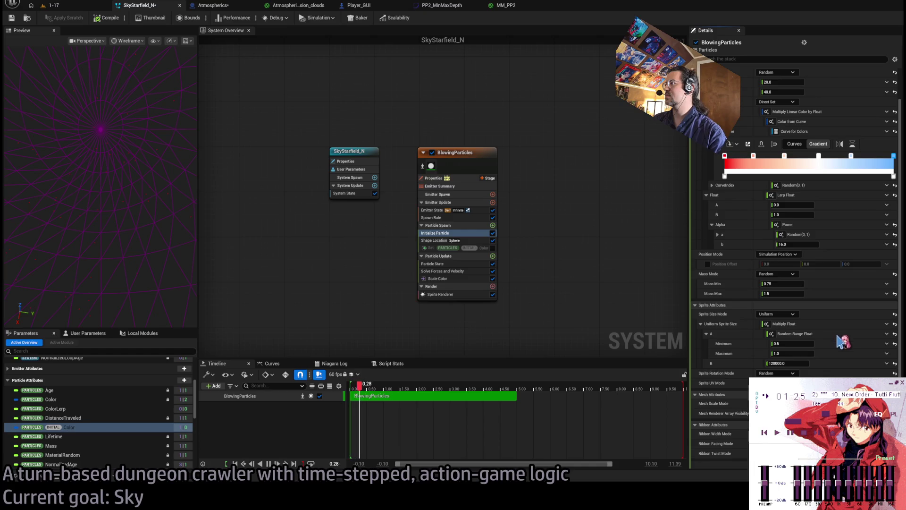
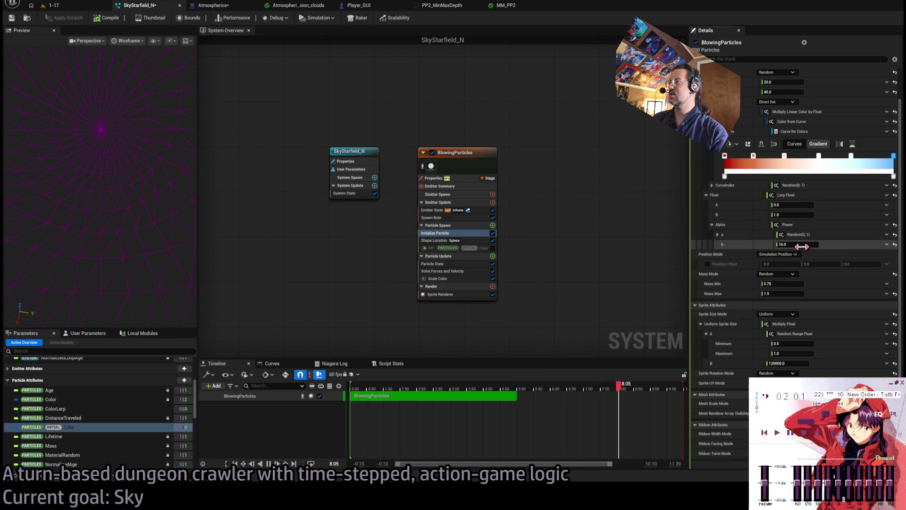
Step: Set the starfield lerp B to 128 and the alpha power exponent to 64, recompile, and view the 1-17 level
click(819, 244)
text(32)
key(shift+Tab)
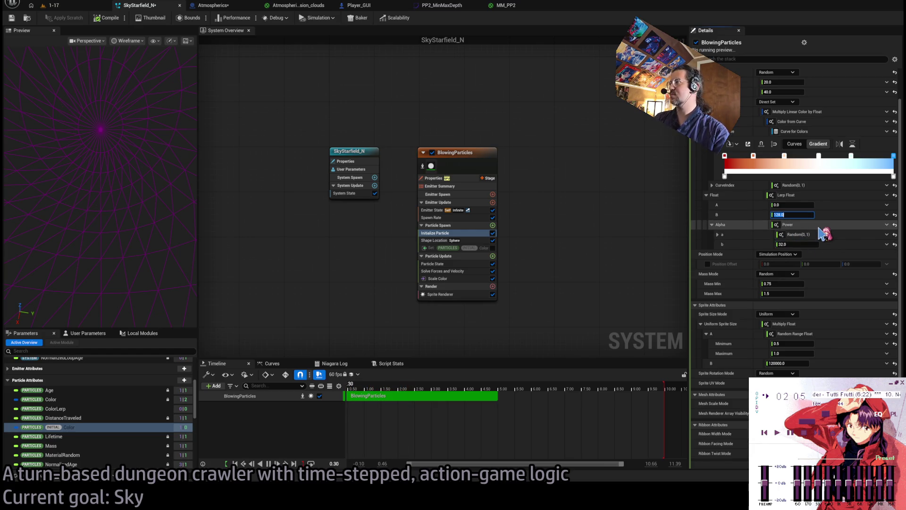
click(793, 244)
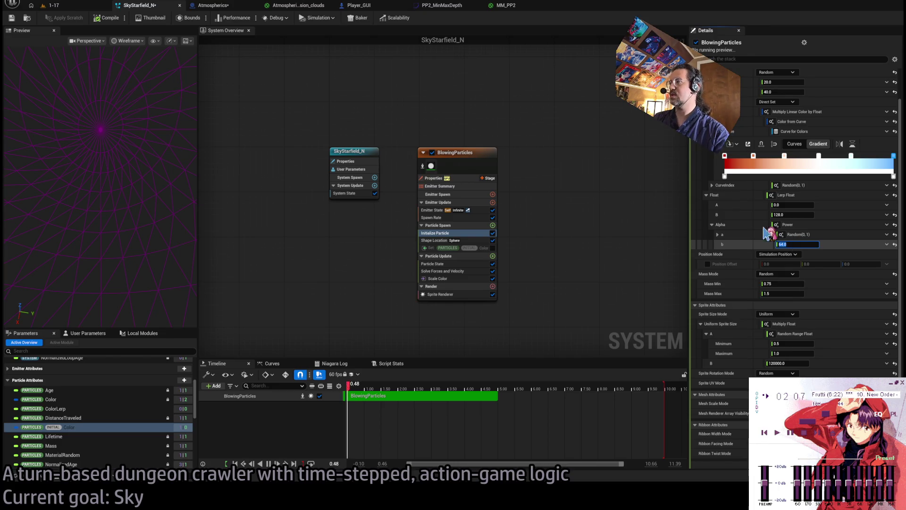
key(Return)
click(98, 20)
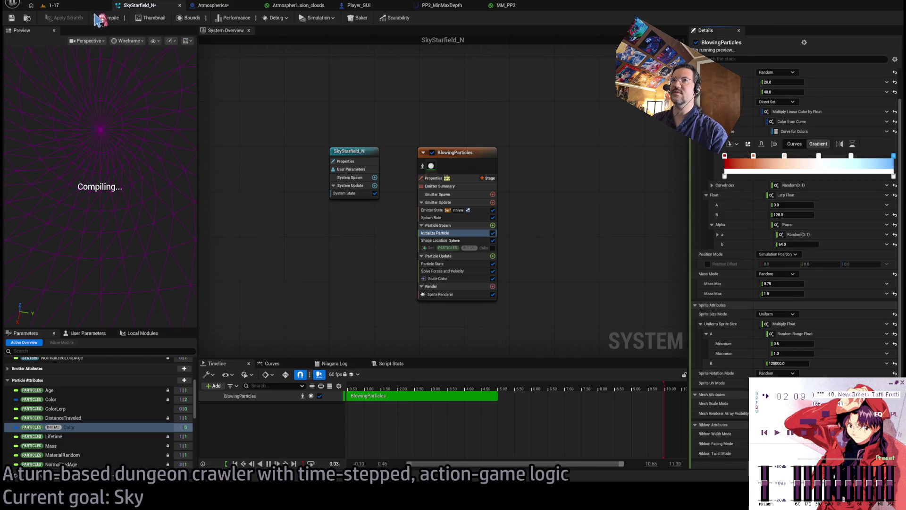
click(52, 6)
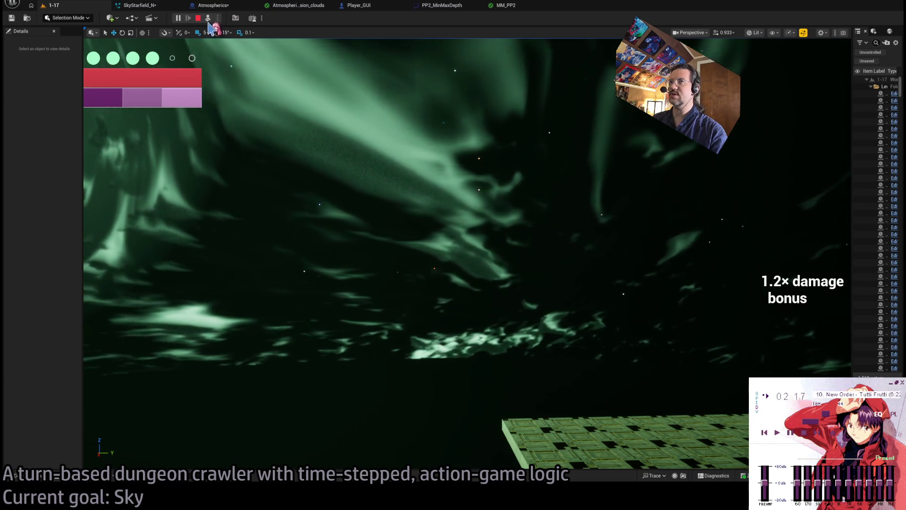
Step: Return to the player's game camera to see the character under the green aurora
click(208, 19)
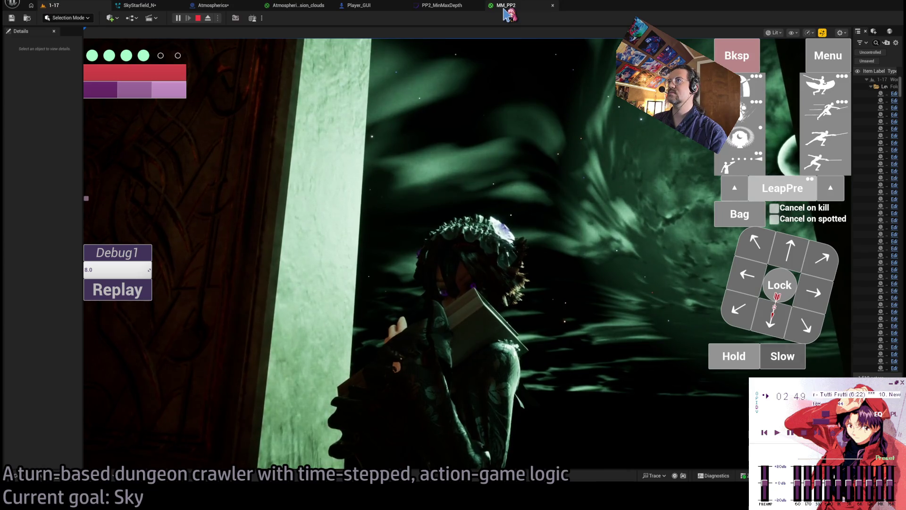
Step: Look over the MM_PP2, Atmospherics, Player_GUI and Atmospherics_Mansion_clouds assets, ending on SkyStarfield_N
click(505, 7)
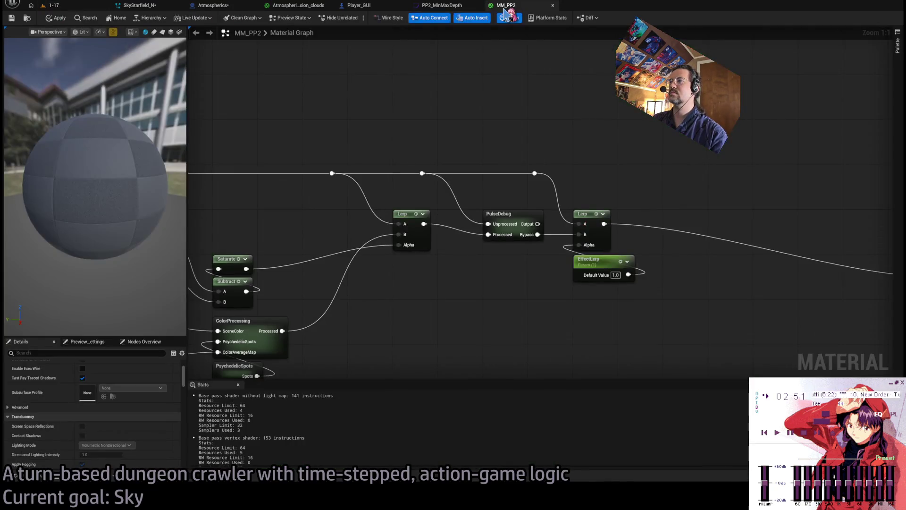
click(302, 6)
click(213, 5)
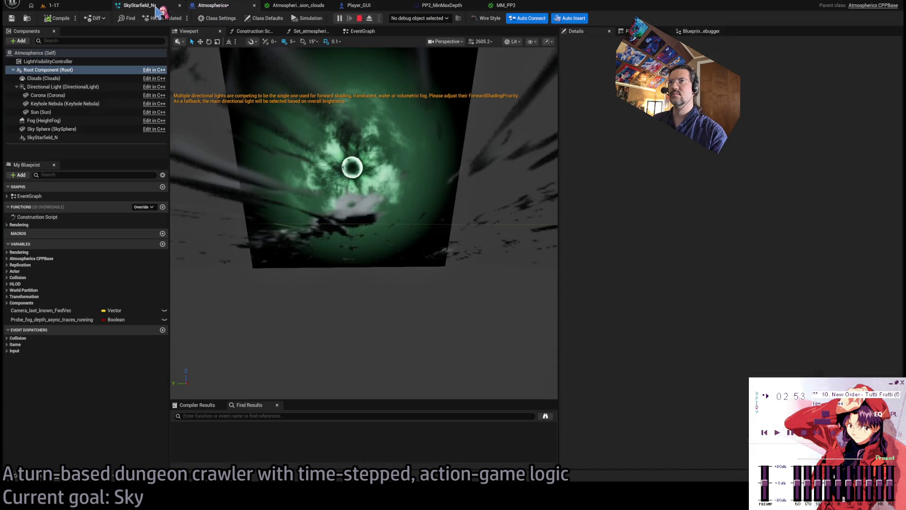
click(151, 7)
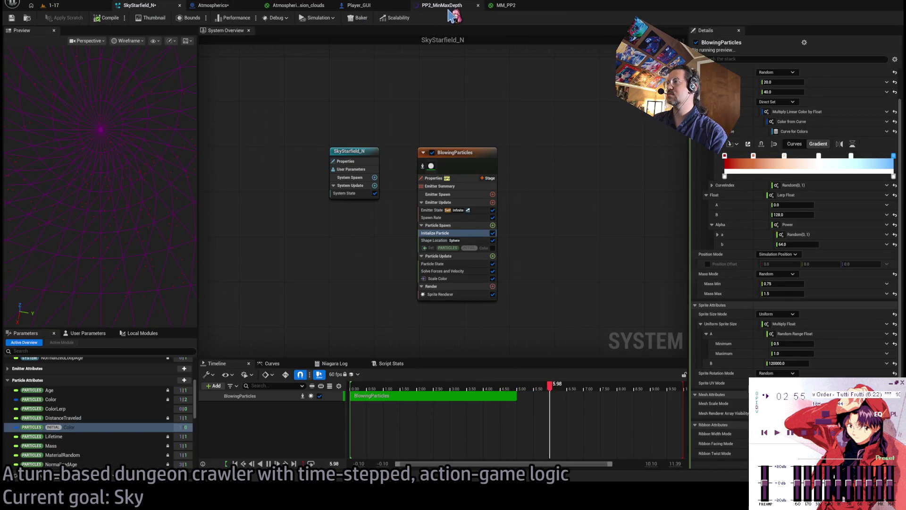
click(505, 6)
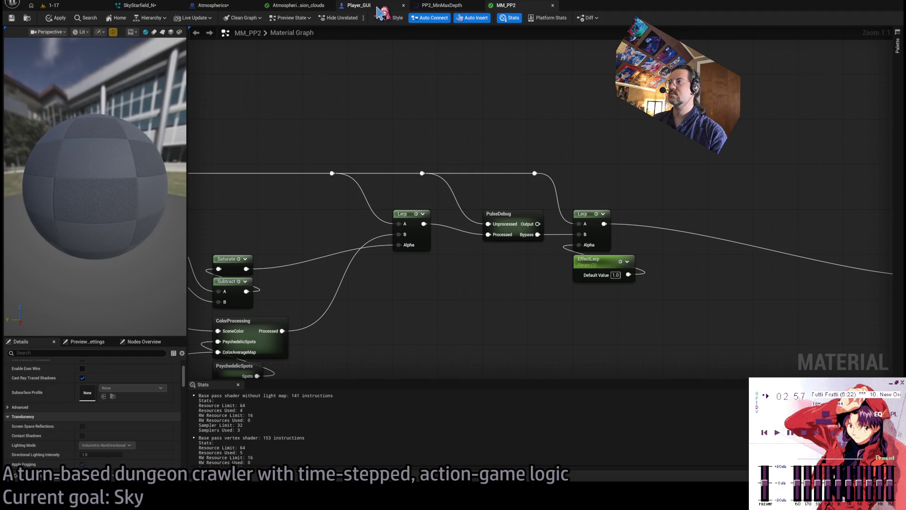
click(378, 10)
click(307, 7)
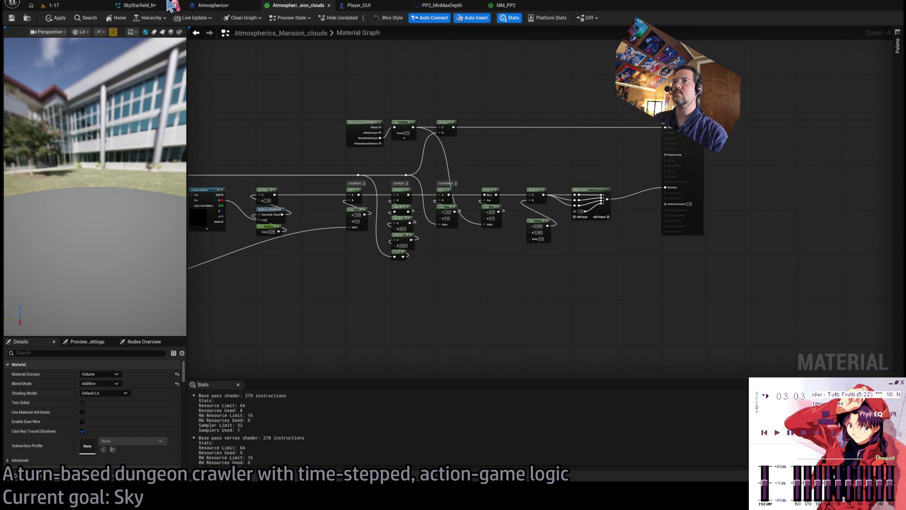
click(137, 5)
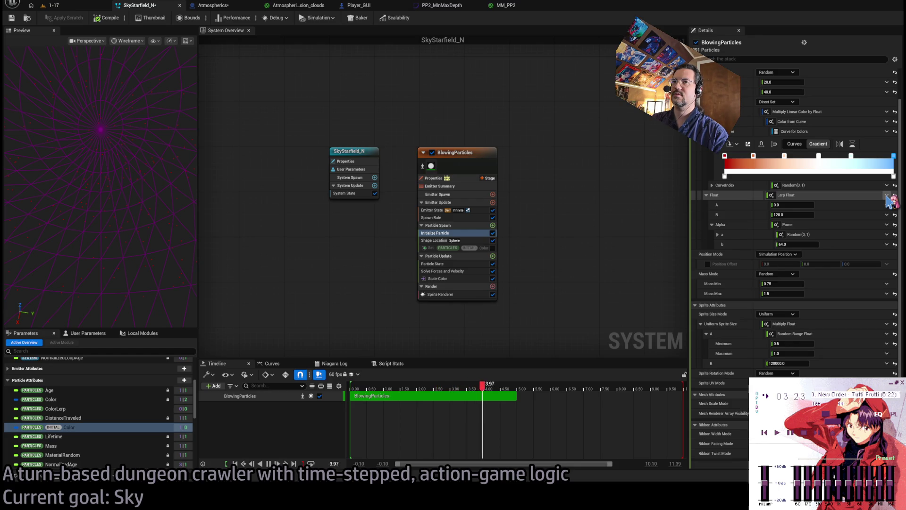
Step: Undo back to the curve-driven float and pull the curve's starting key down to about 0
key(ctrl+z)
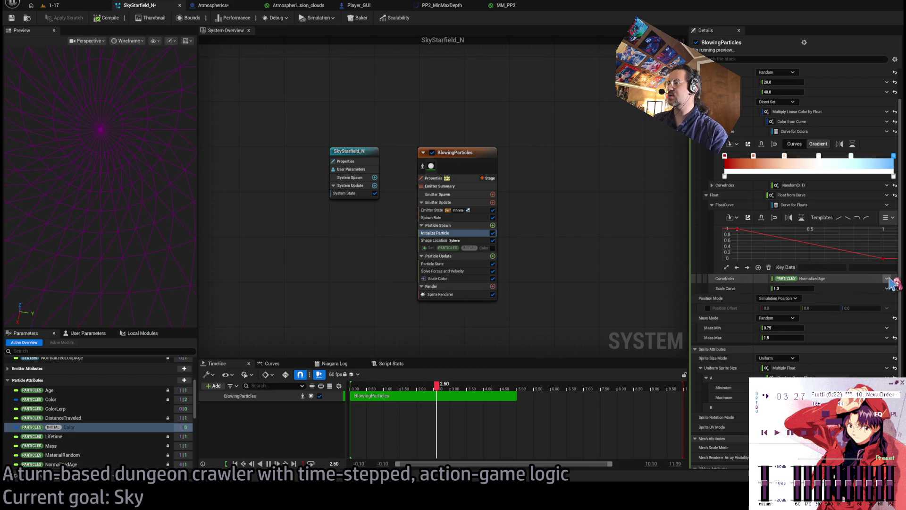
key(ctrl+z)
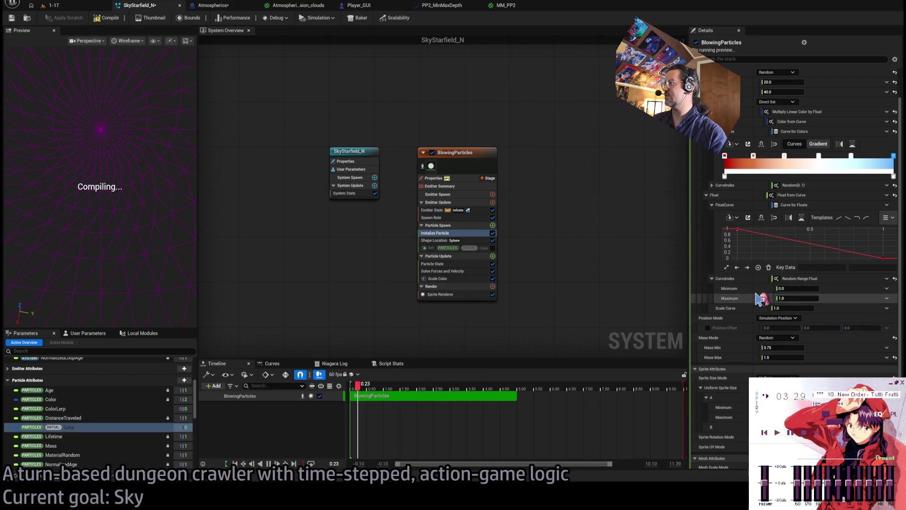
click(739, 230)
drag(738, 231, 737, 258)
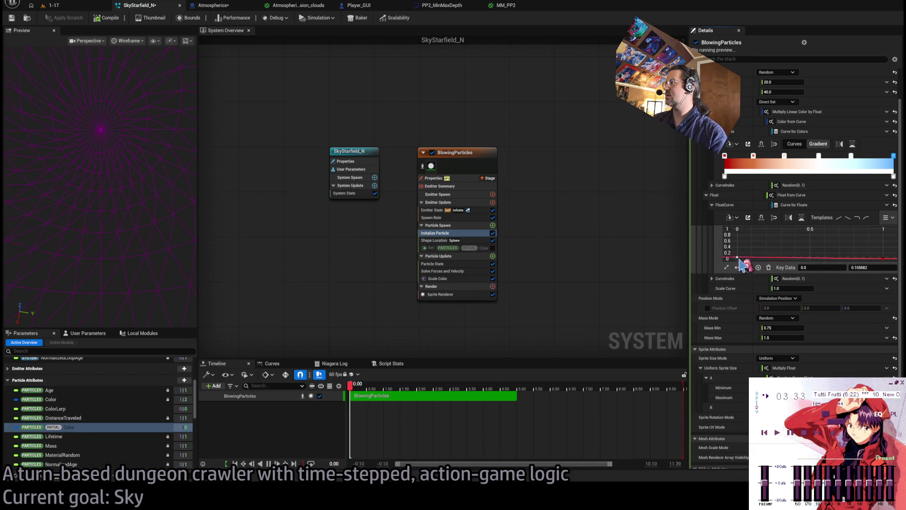
key(Return)
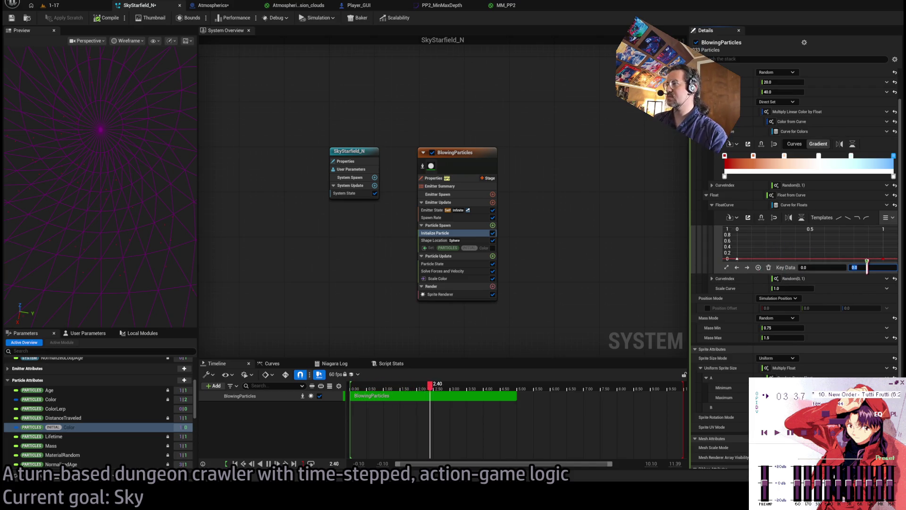
key(Return)
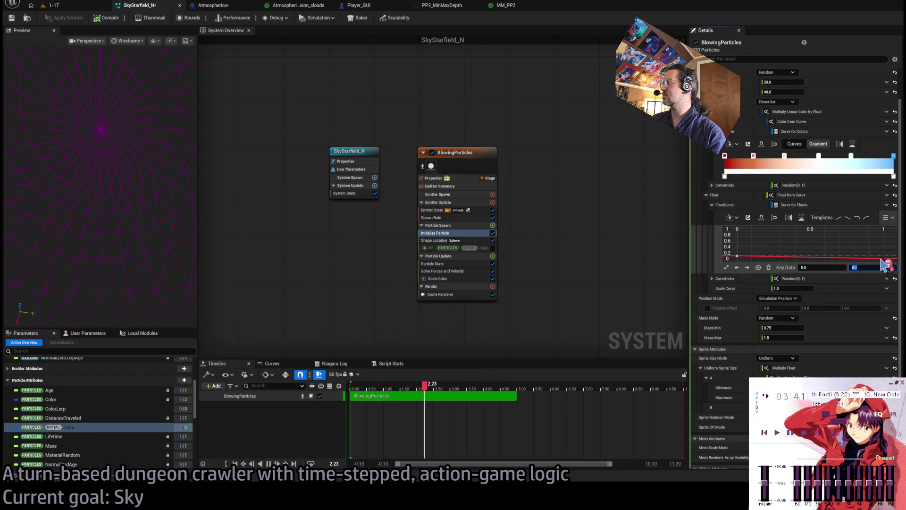
Step: Set the curve's end key to 0.25, recompile, and switch to the running 1-17 level
drag(883, 259, 883, 251)
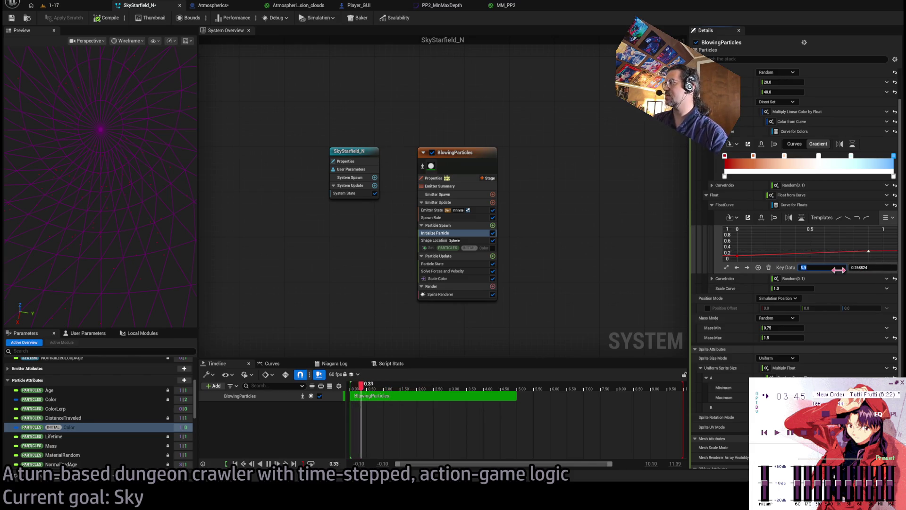
drag(869, 251, 869, 252)
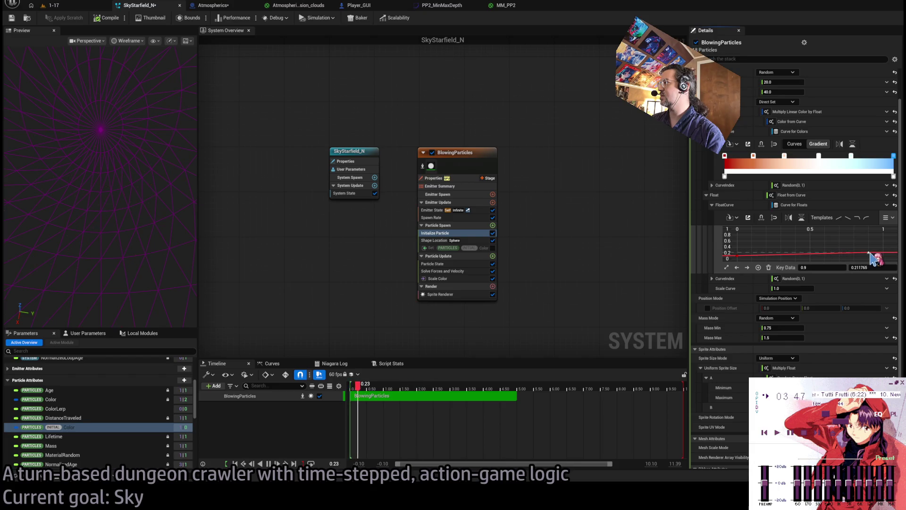
click(872, 267)
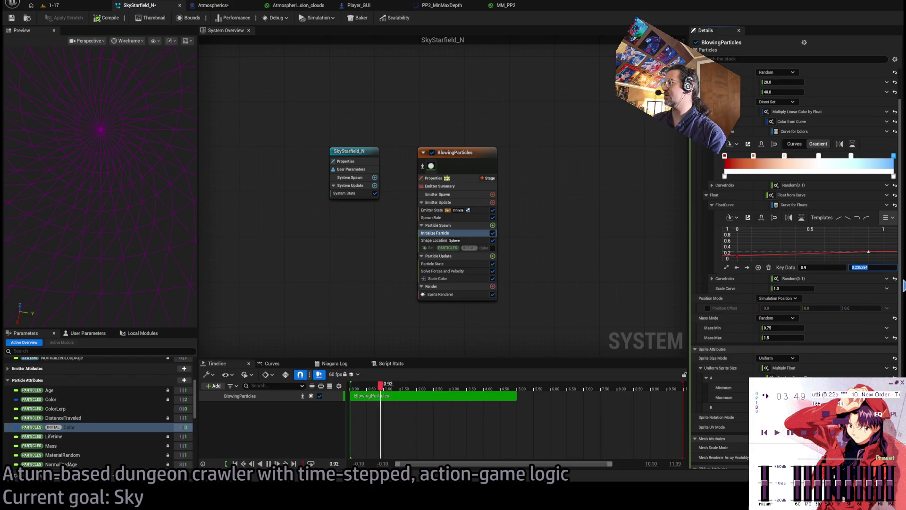
text(0.25)
key(Return)
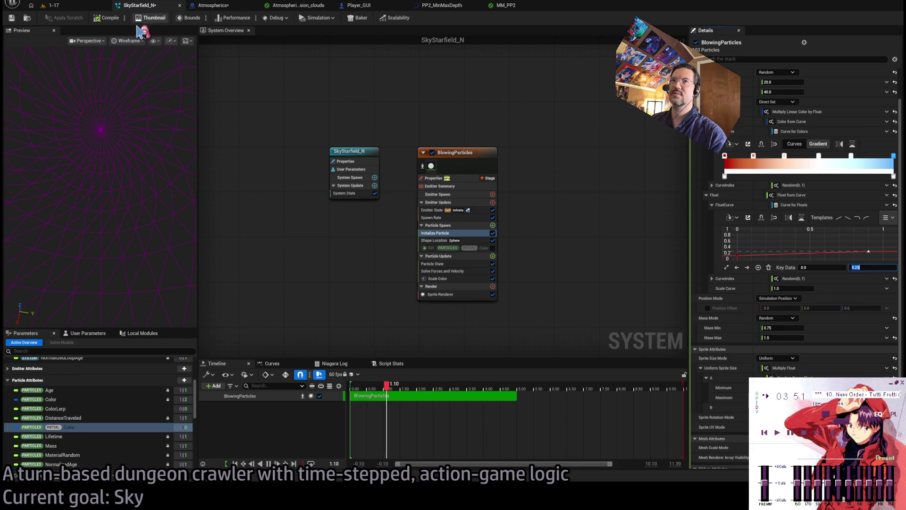
click(99, 19)
click(49, 6)
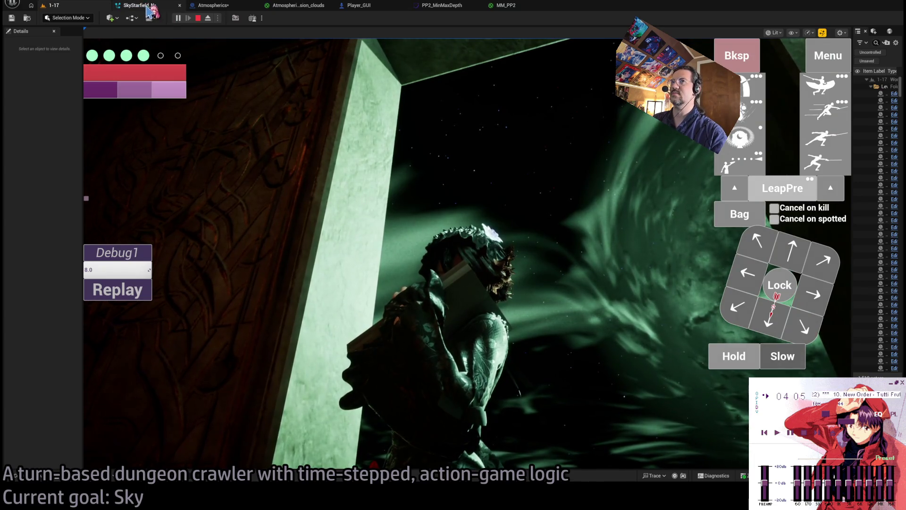
Step: Play the replay to watch the aurora sky in the game viewport
click(131, 291)
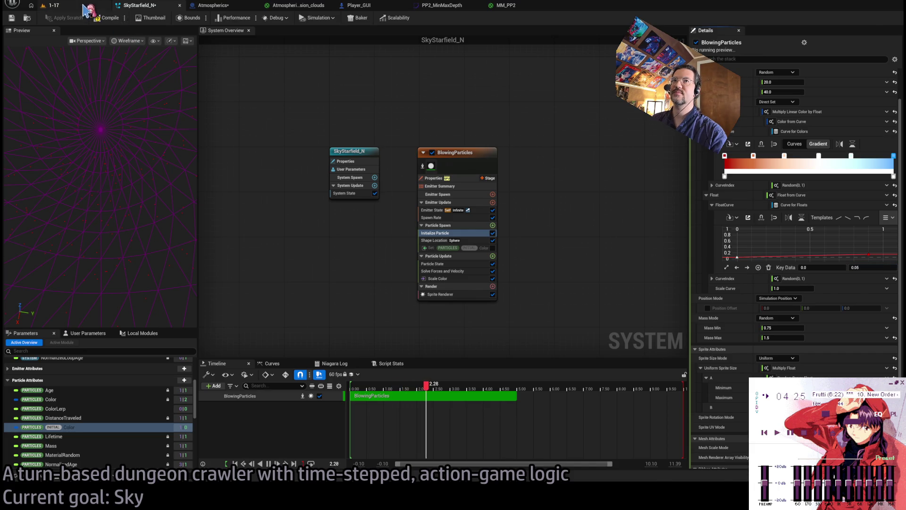
Step: Check the running level, close the PP2_MinMaxDepth curve, and return to SkyStarfield_N
click(53, 6)
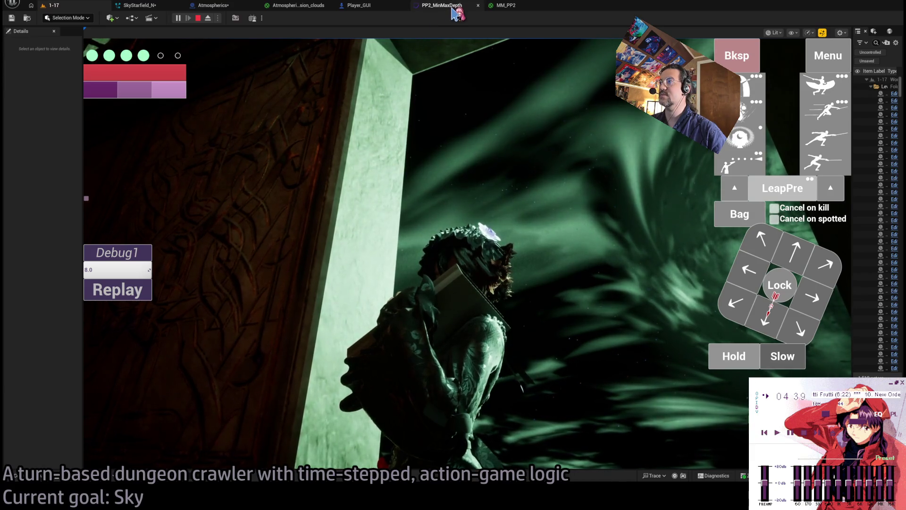
click(506, 7)
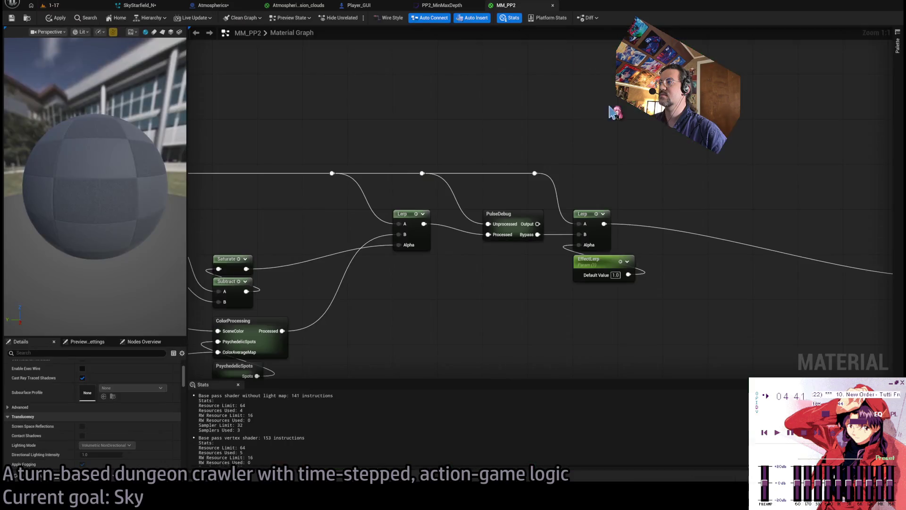
click(448, 7)
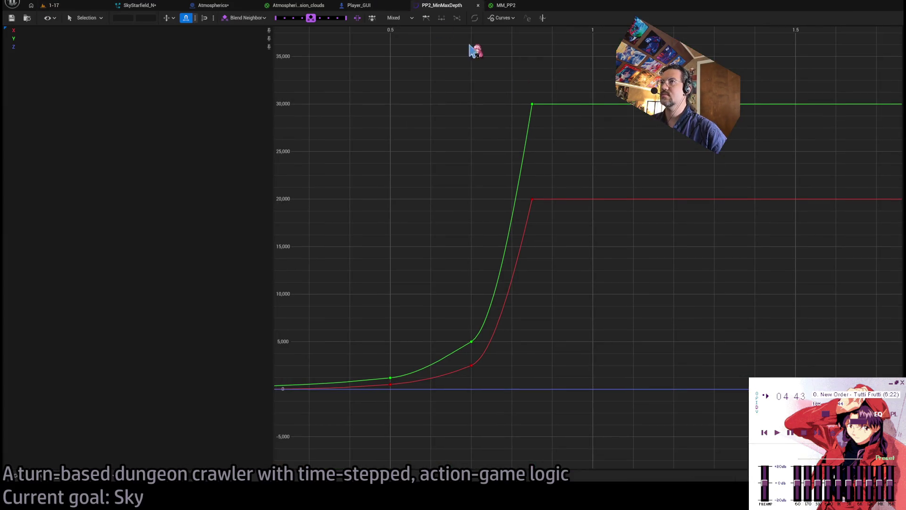
middle_click(435, 7)
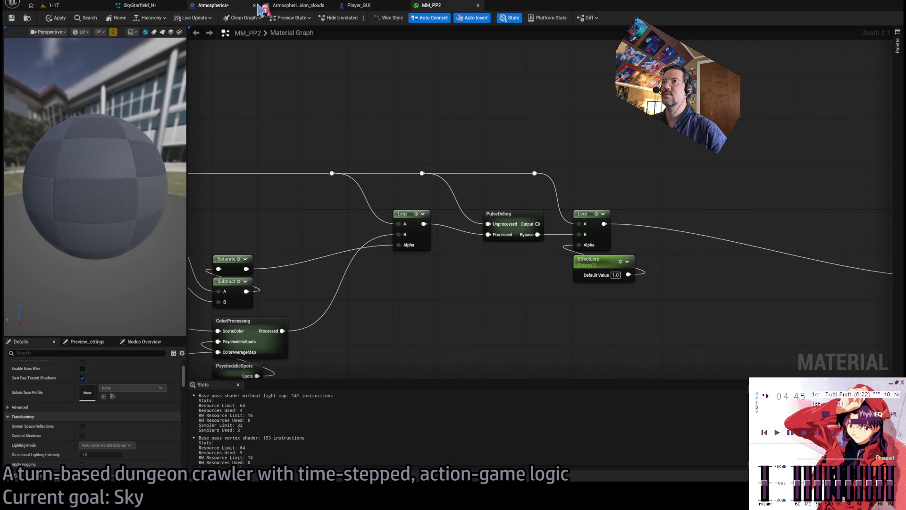
click(224, 6)
click(152, 6)
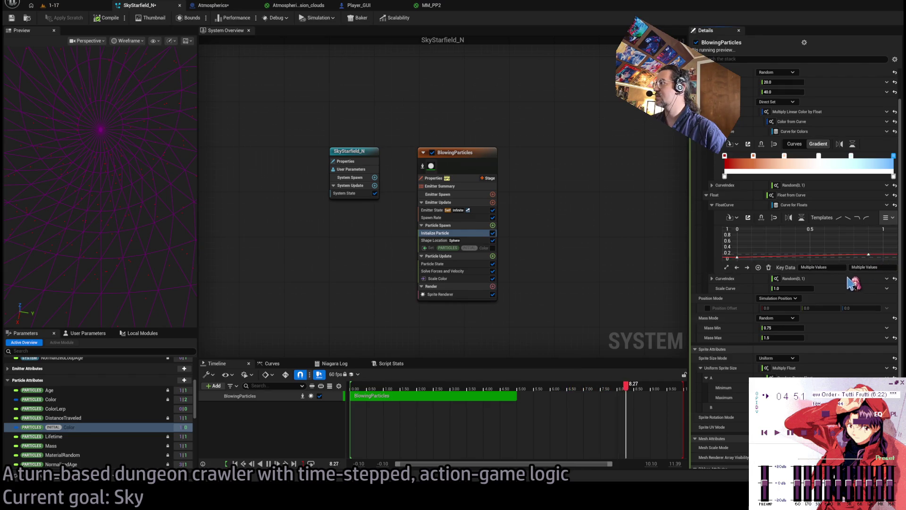
Step: Move the float curve's end key toward the end with value 0.15, then view the 1-17 level
mouse_move(869, 254)
mouse_down()
mouse_move(890, 256)
mouse_move(887, 239)
mouse_up()
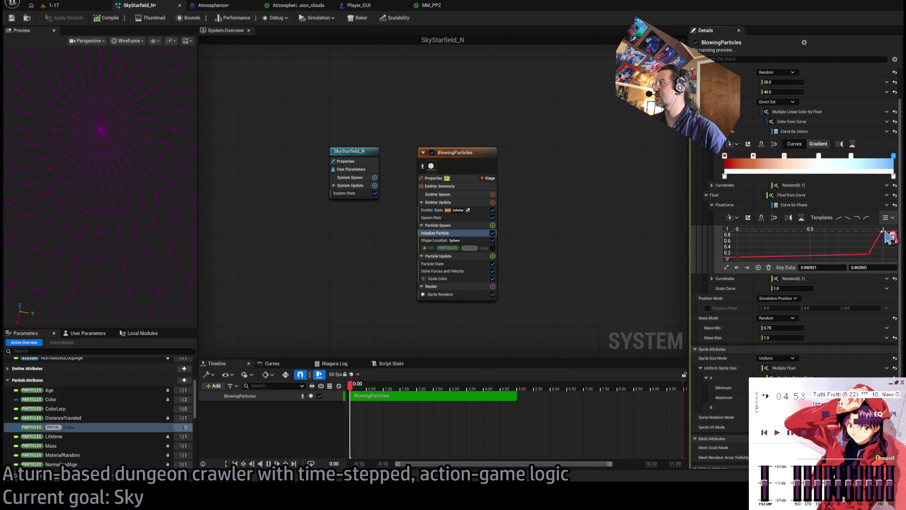
click(879, 268)
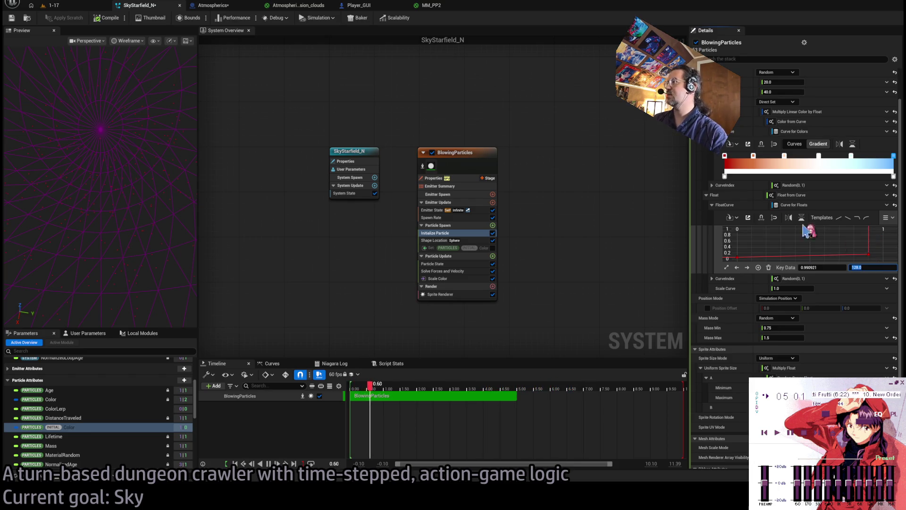
text(0.15)
key(Return)
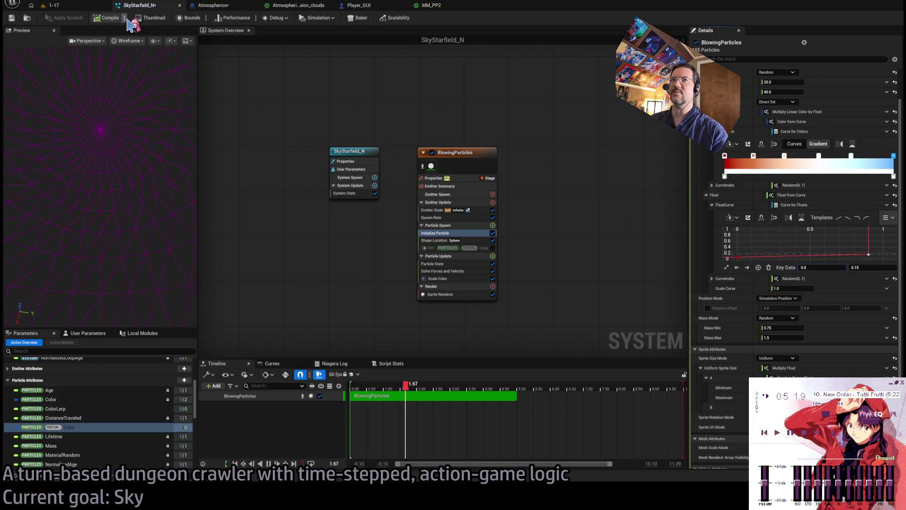
click(90, 7)
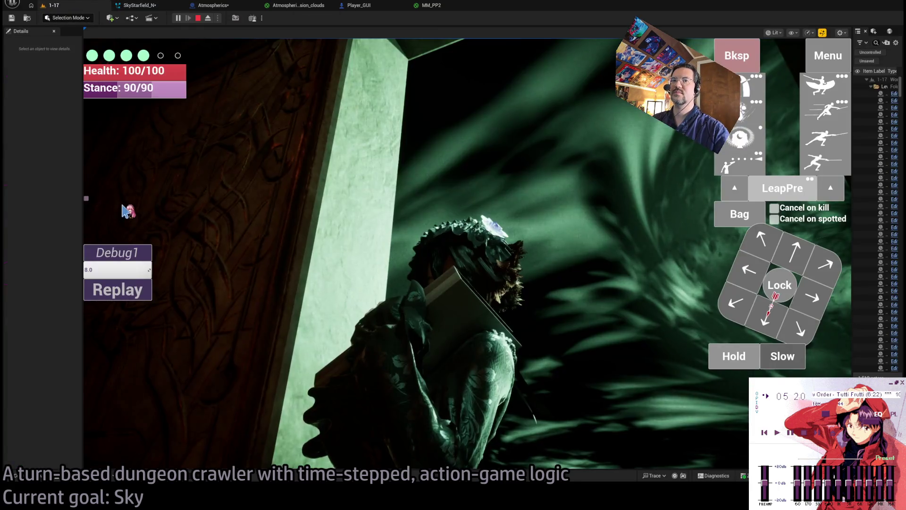
Step: Replay the balcony scene several times to watch the particles against the green aurora
click(122, 293)
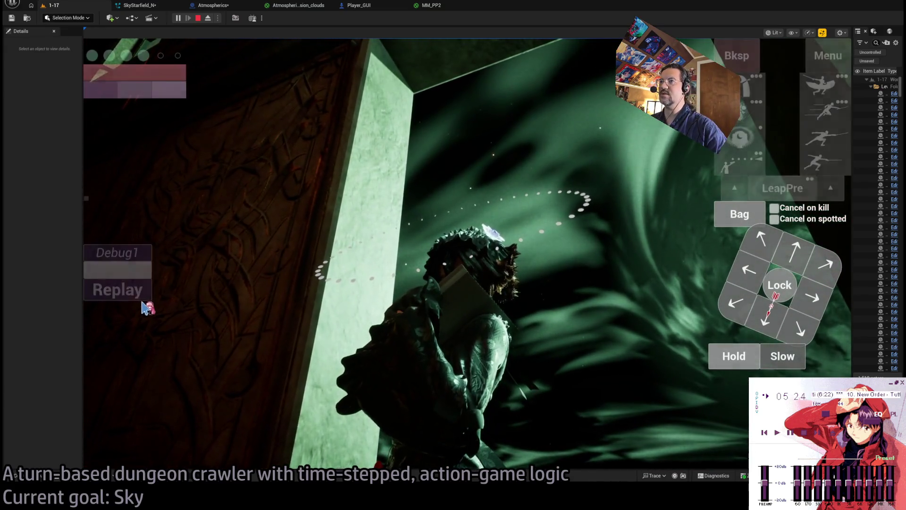
click(124, 295)
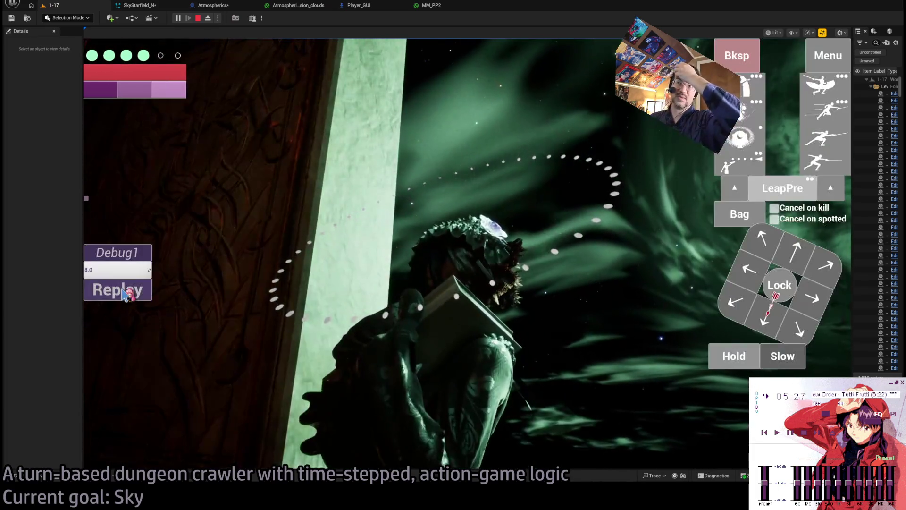
click(123, 295)
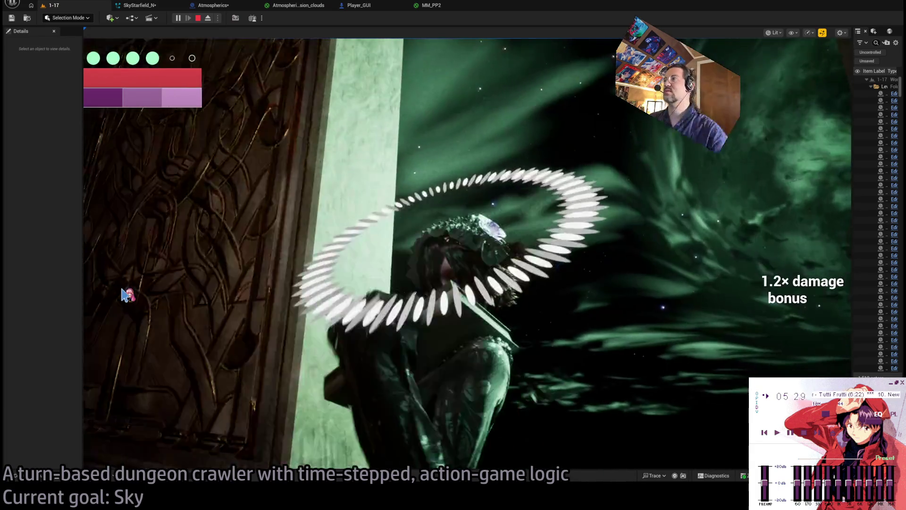
click(521, 295)
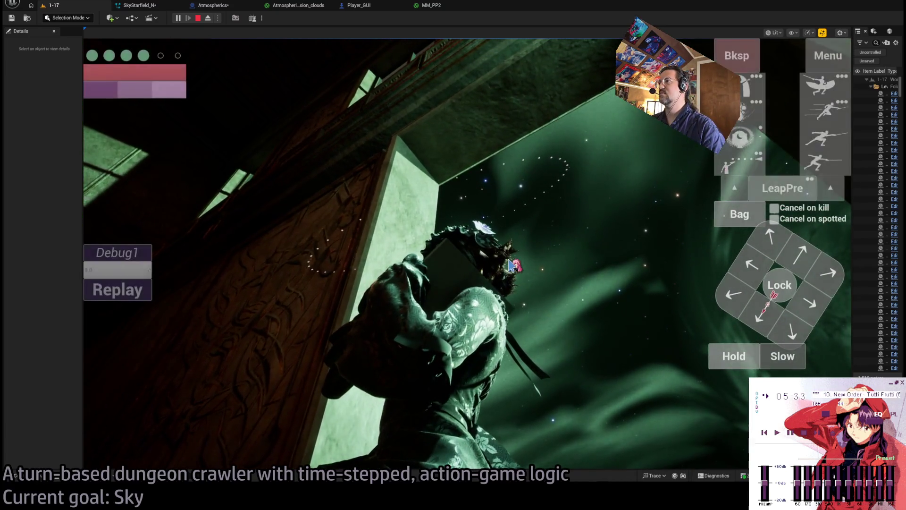
click(503, 290)
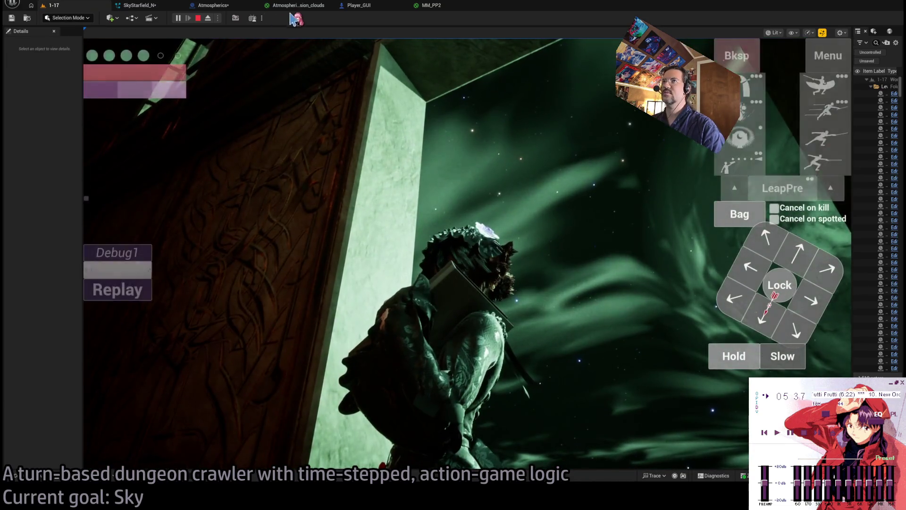
click(298, 5)
Step: Set the float curve's top key to 64 in SkyStarfield_N and start play-testing the 1-17 level
click(453, 7)
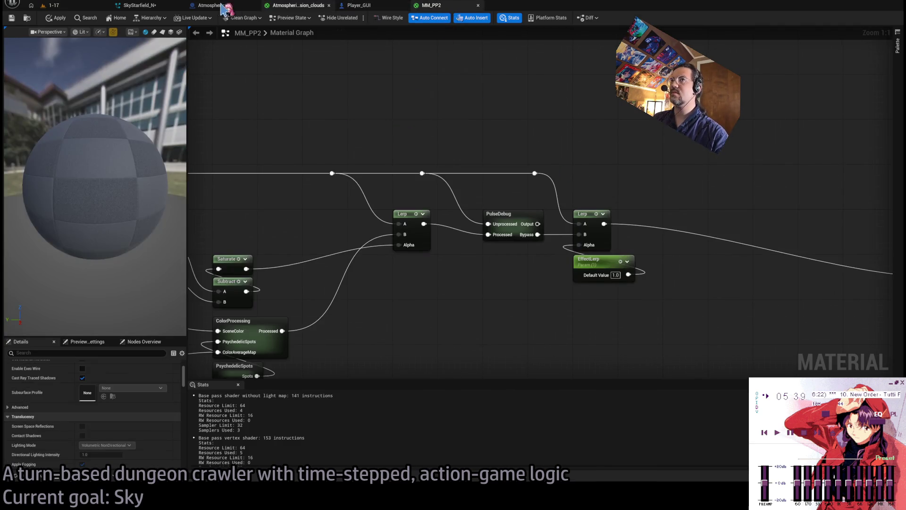
click(217, 5)
click(142, 5)
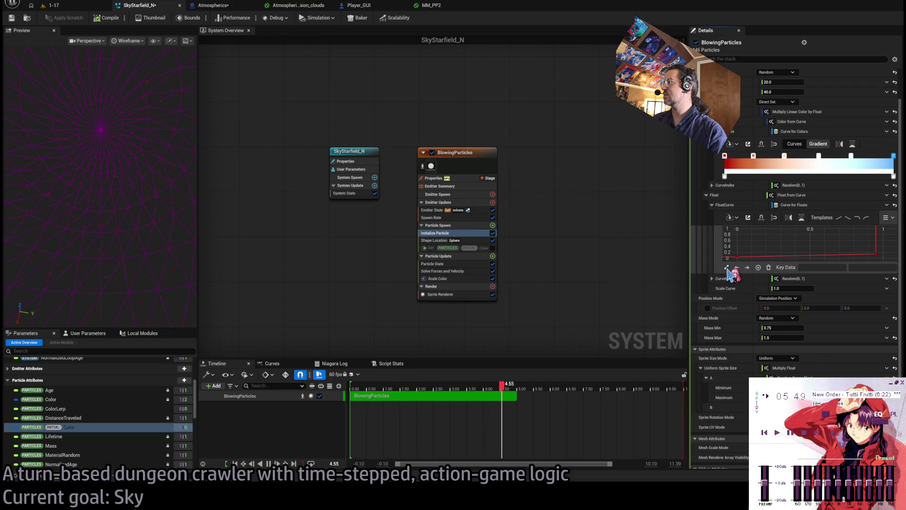
click(726, 267)
click(855, 250)
click(871, 268)
text(64)
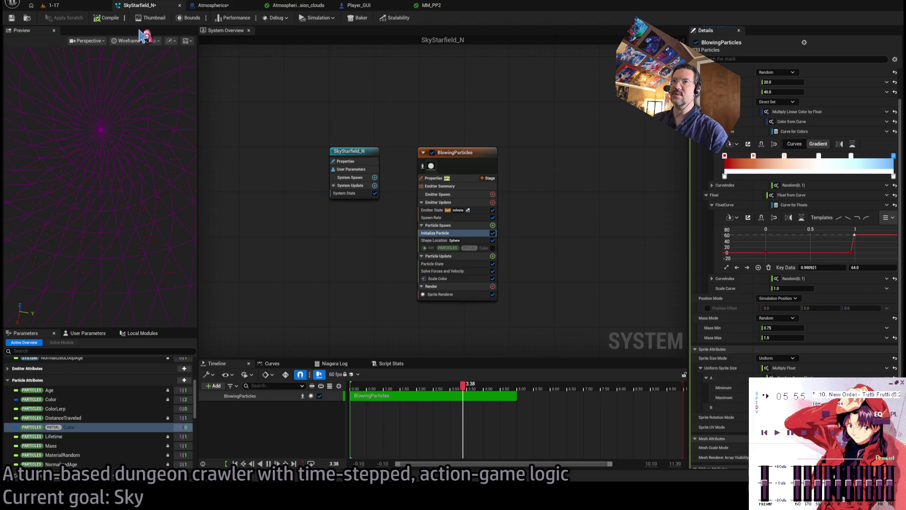
click(52, 5)
key(alt+p)
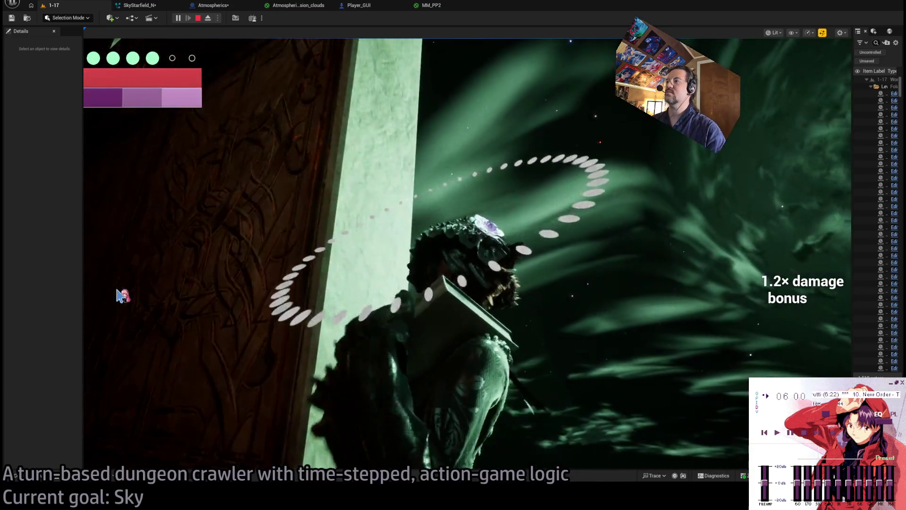
Step: In the play session, free input with Shift+F1 and look around the swirling green sky and moon
click(118, 295)
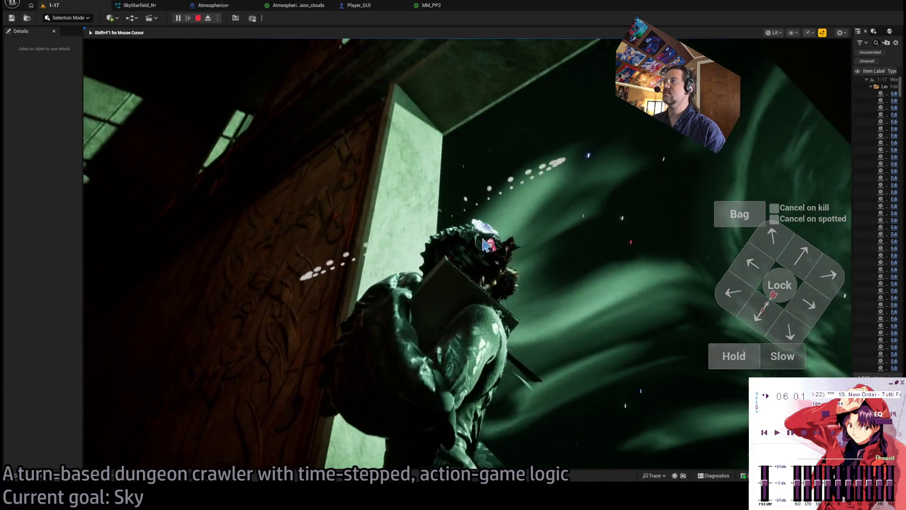
key(shift+F1)
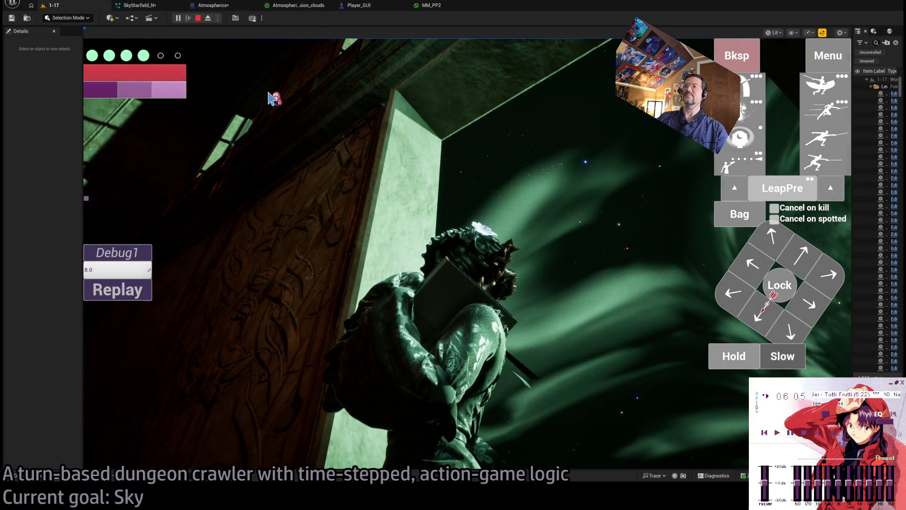
click(496, 176)
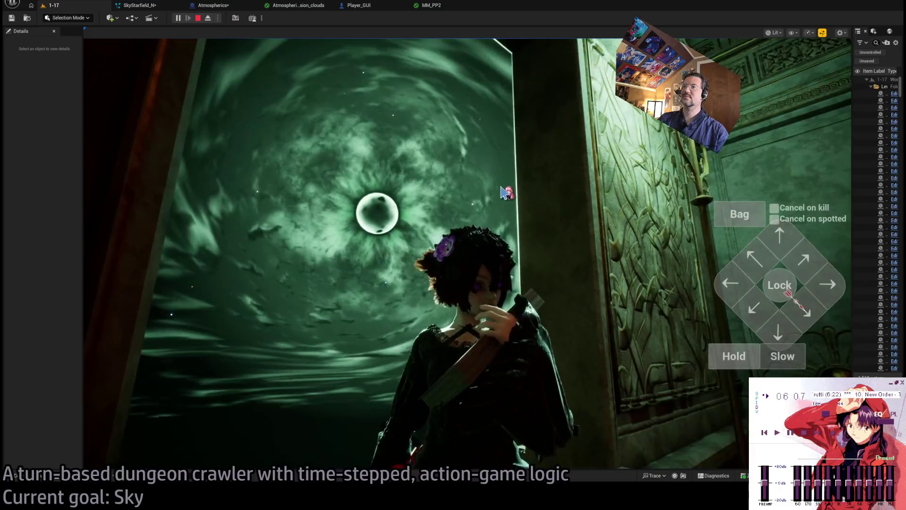
click(504, 192)
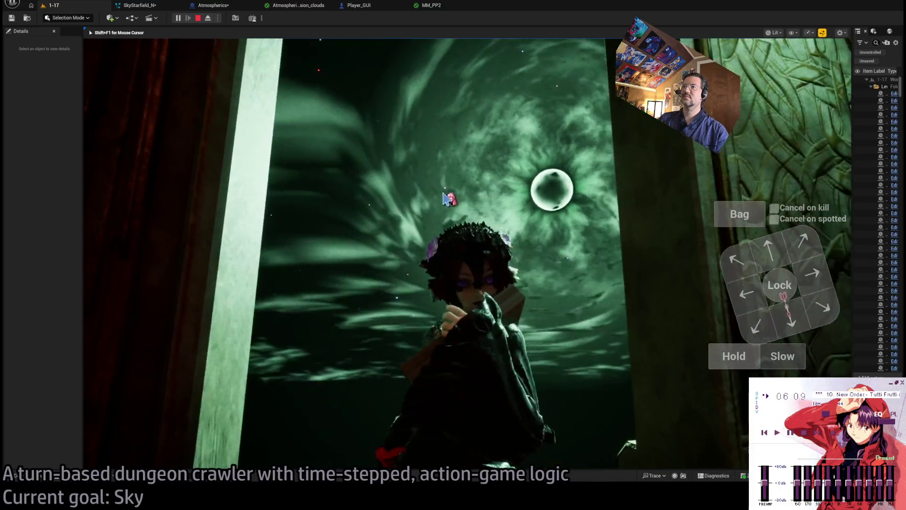
mouse_move(444, 196)
mouse_down()
mouse_move(390, 193)
mouse_move(388, 182)
mouse_move(424, 202)
mouse_move(347, 202)
mouse_move(404, 202)
mouse_move(353, 98)
mouse_up()
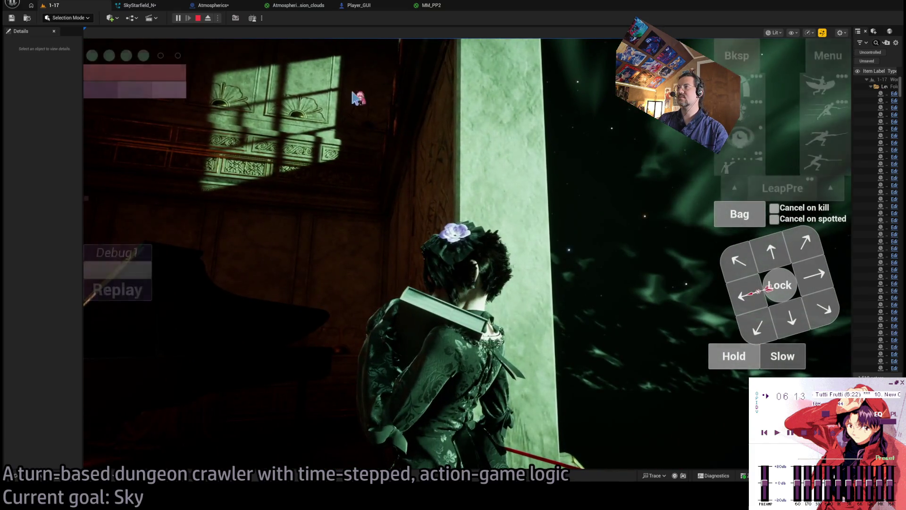
Step: Move the BlowingParticles curve's low key to time 0.98, then view the running 1-17 level
click(302, 6)
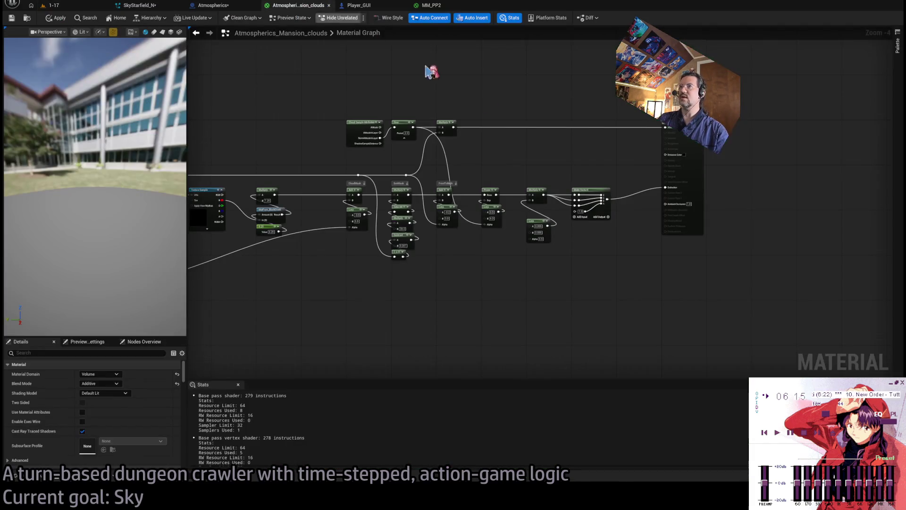
click(141, 5)
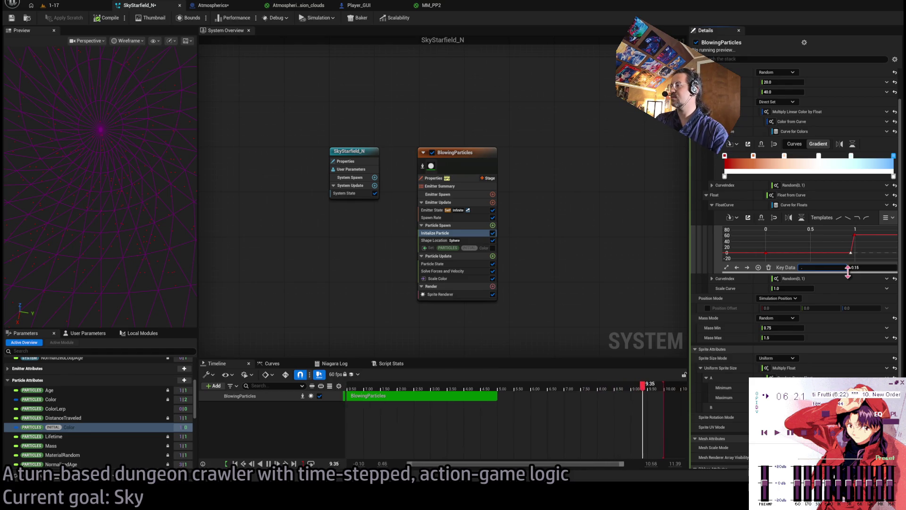
text(0.98)
key(Return)
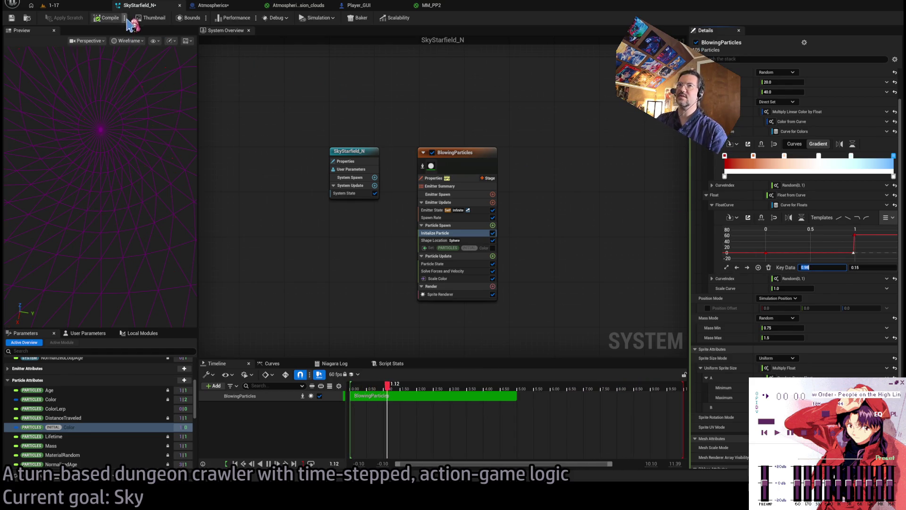
click(52, 5)
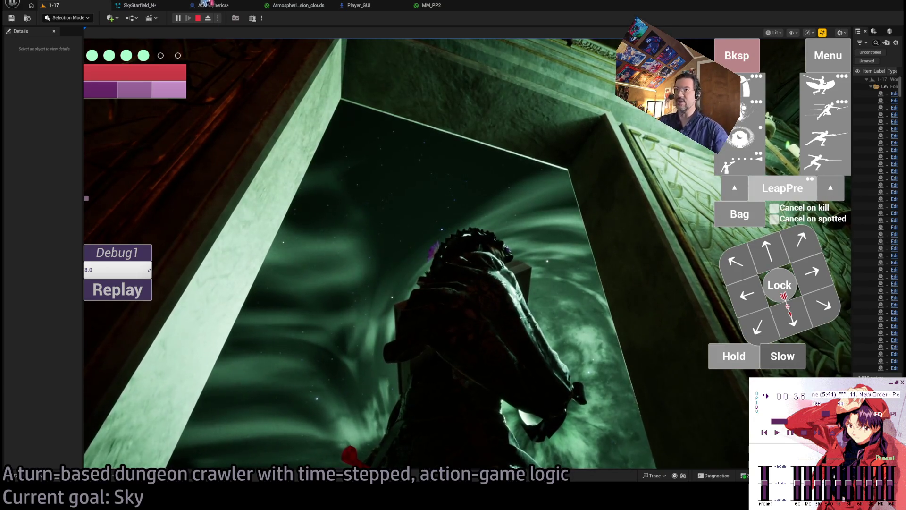
Step: Cycle through the Atmospherics, clouds and MM_PP2 tabs, check the 1-17 sky, then return to SkyStarfield_N
click(213, 6)
click(298, 5)
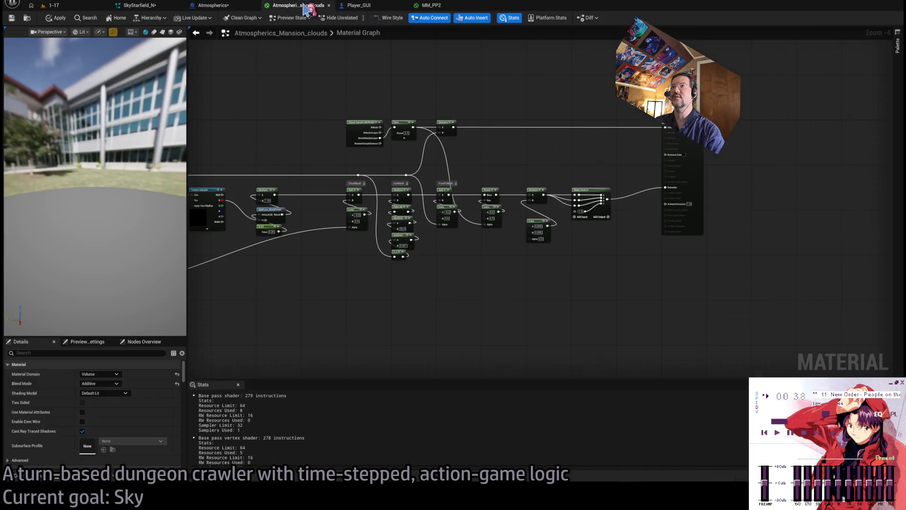
click(427, 5)
click(152, 6)
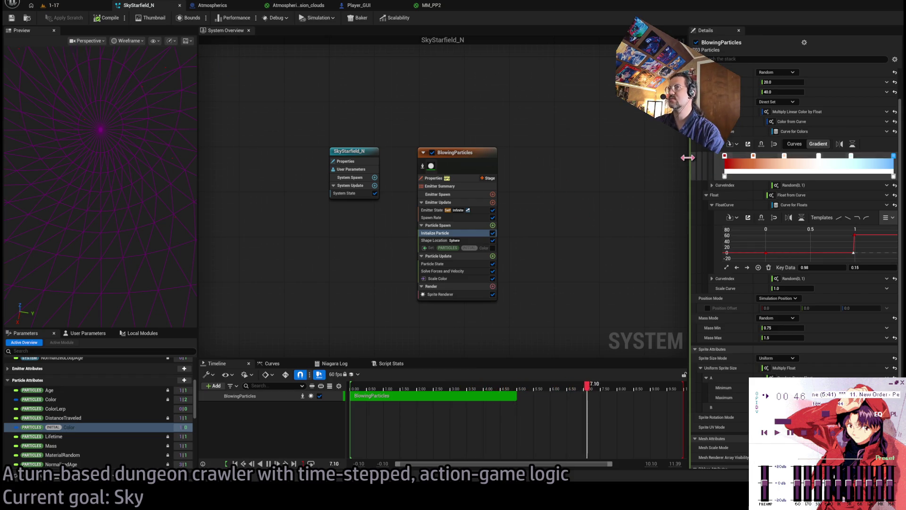
click(52, 5)
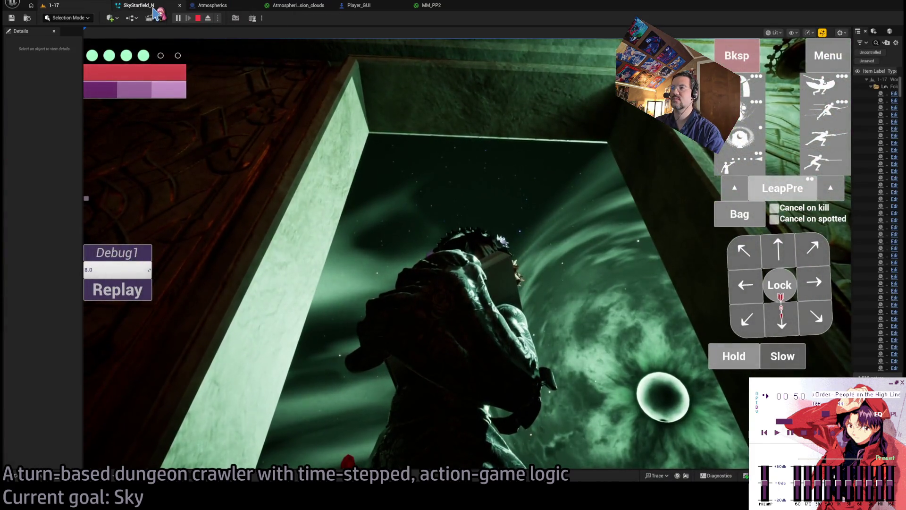
click(139, 5)
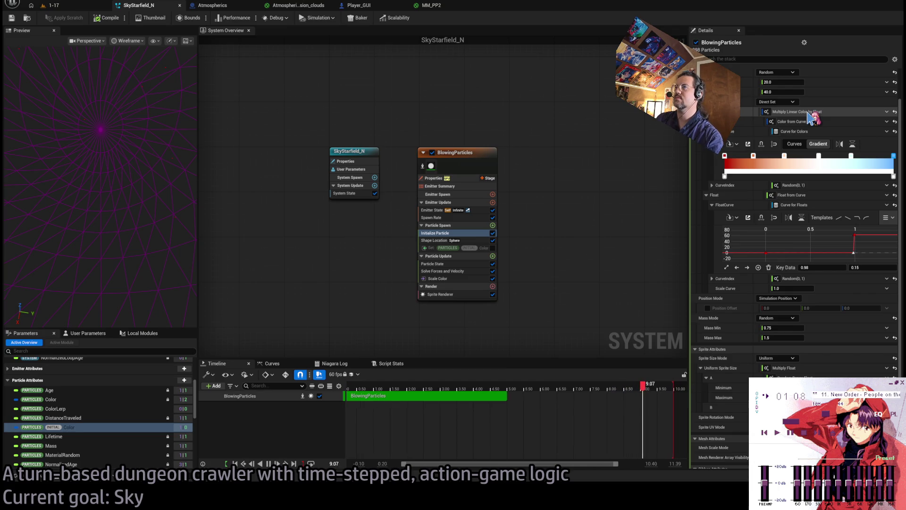
Step: Inspect the Multiply Linear Color by Float and Color from Curve inputs, and show the user parameters
click(810, 115)
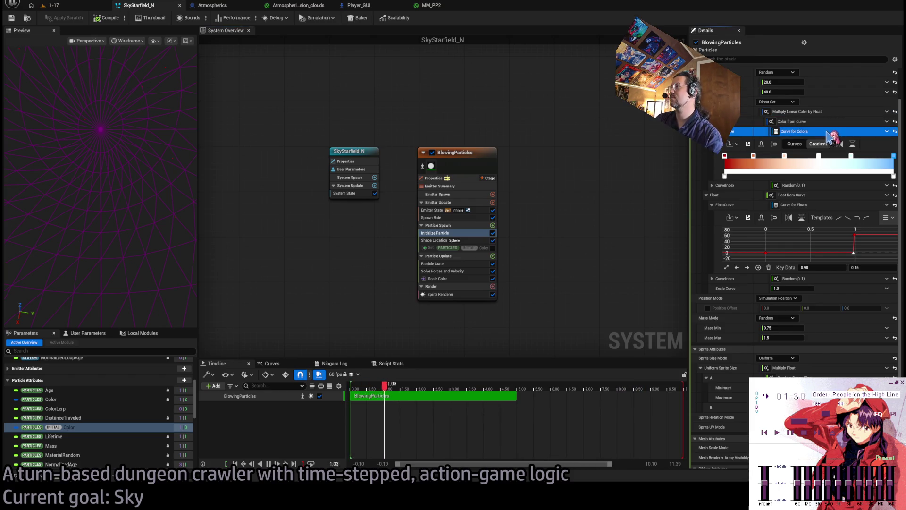
click(856, 187)
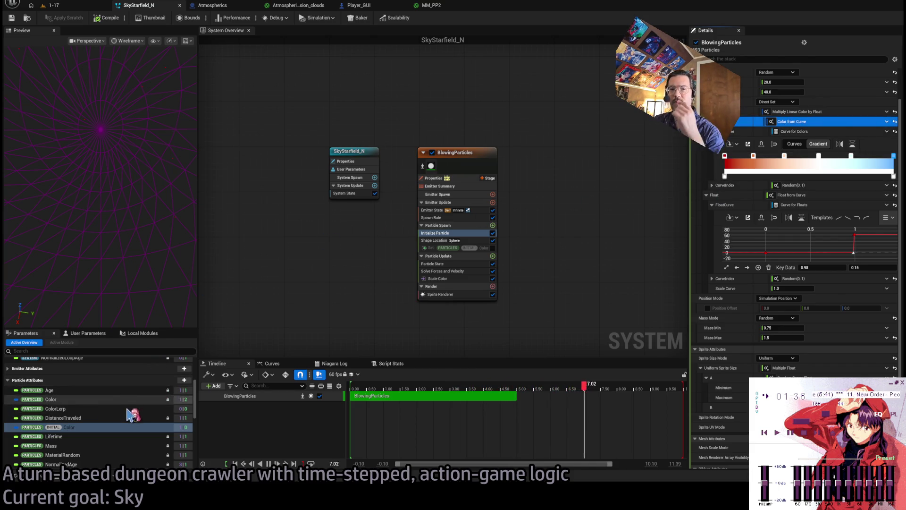
click(87, 333)
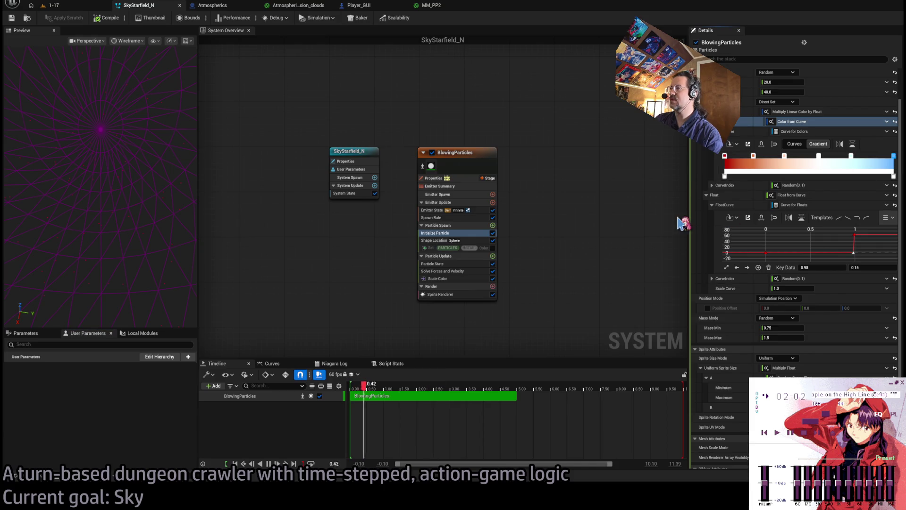
Step: Rework the particle colour gradient's middle and right-end stops
click(820, 168)
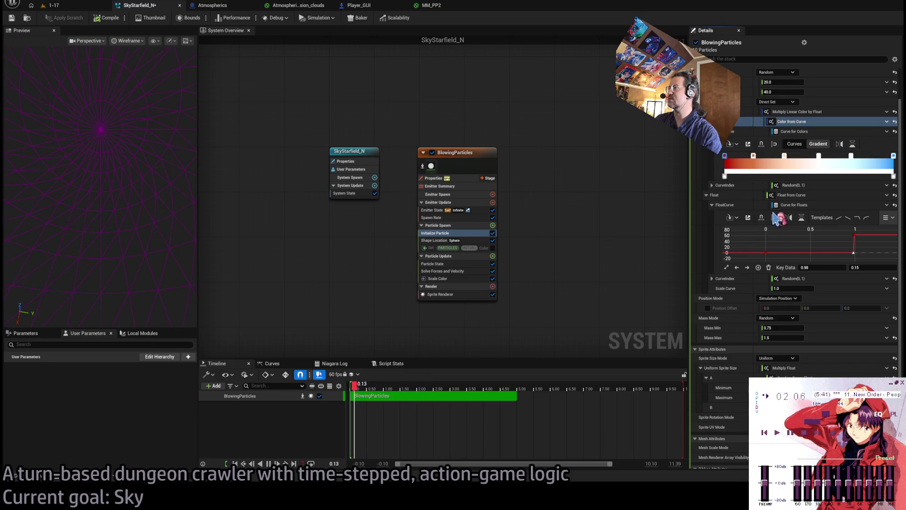
click(753, 156)
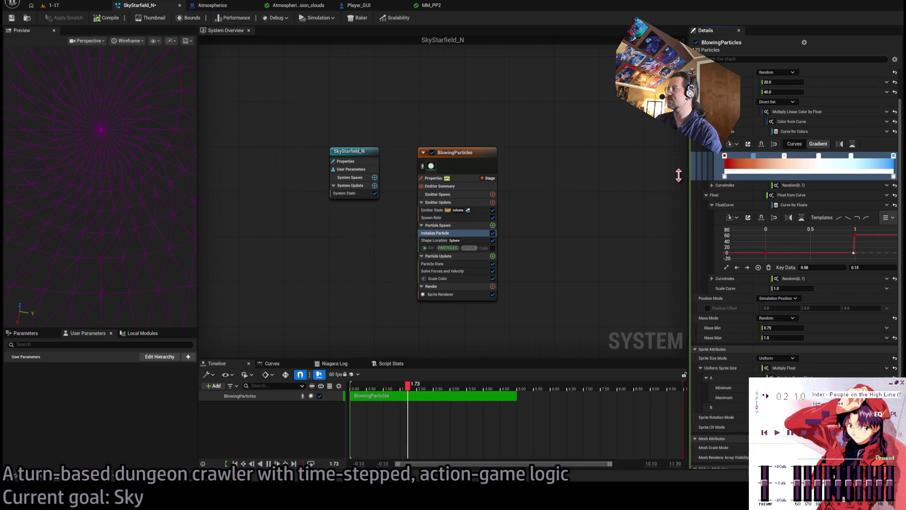
click(785, 156)
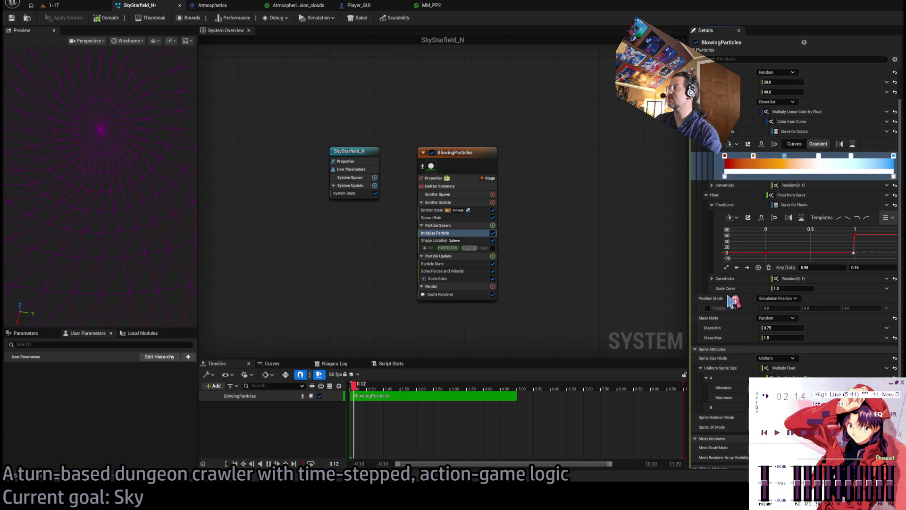
click(852, 158)
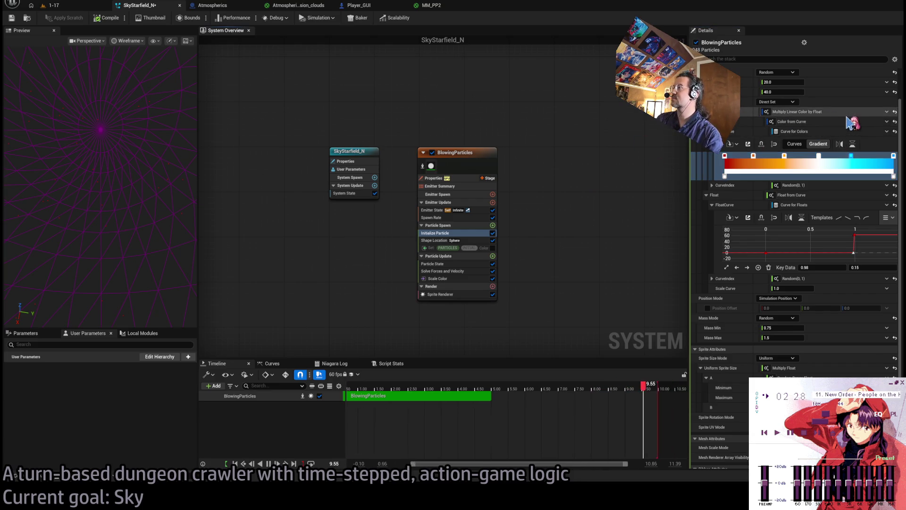
Step: Turn the Color from Curve input into a Lerp Linear Colors between white and black
click(824, 124)
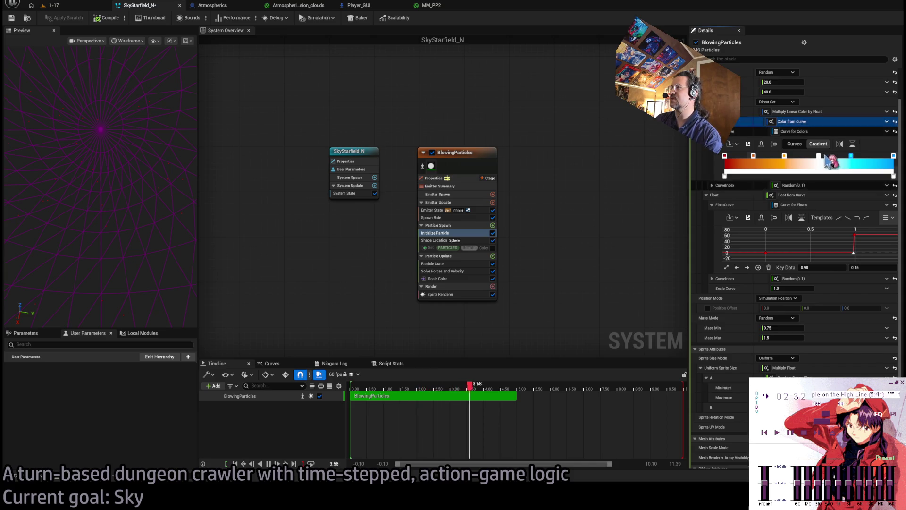
click(808, 124)
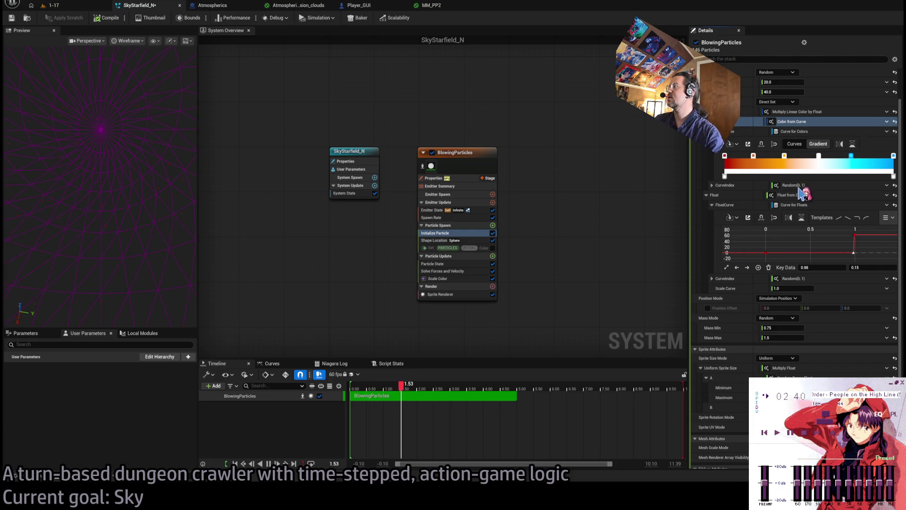
key(ctrl+z)
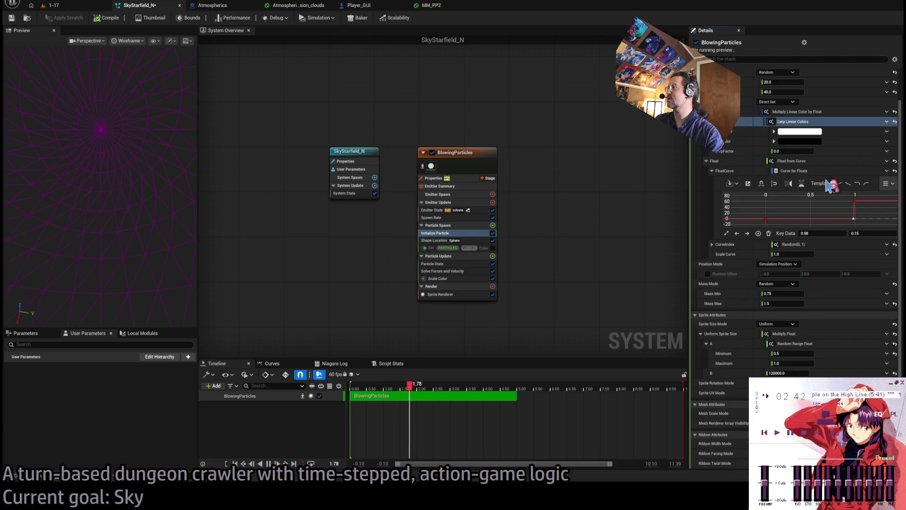
Step: Restore the curve colour as the lerp's first colour, bind user Color to EndColor, and set LerpFactor 0.5
click(836, 135)
key(ctrl+y)
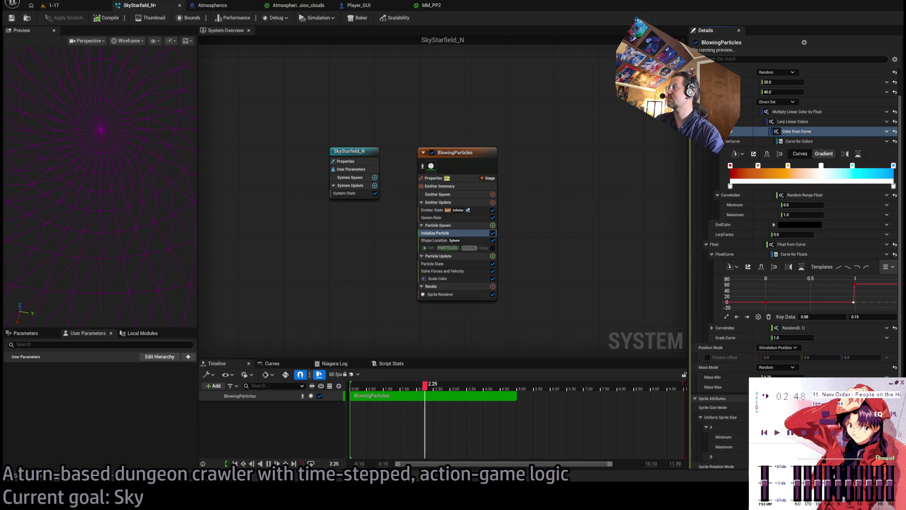
click(712, 141)
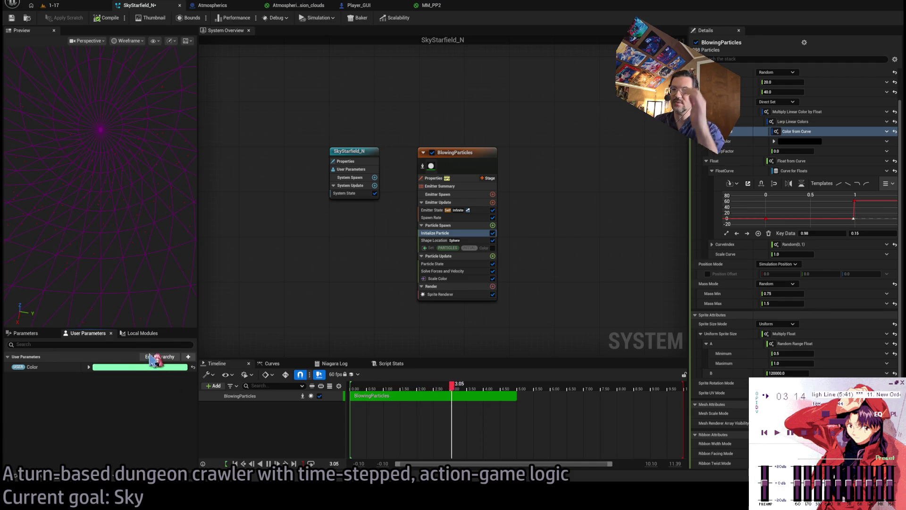
click(225, 464)
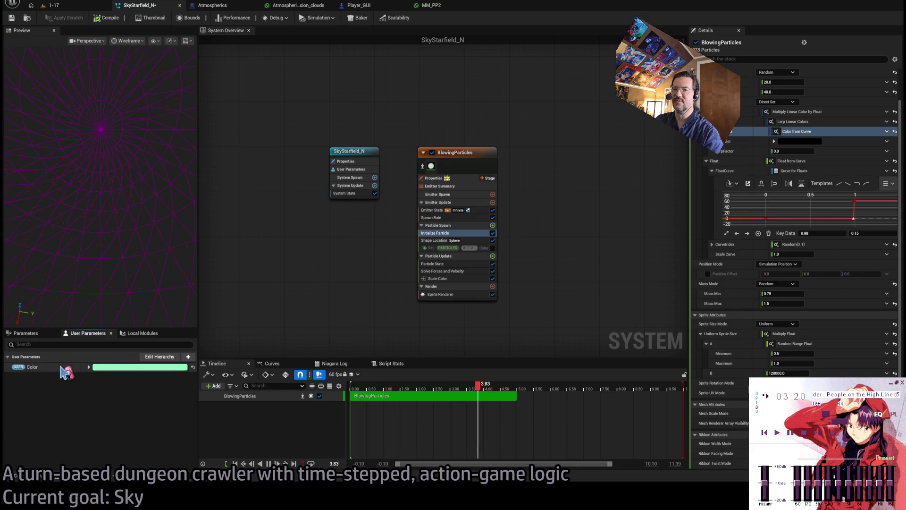
mouse_move(39, 367)
mouse_down()
mouse_move(798, 143)
mouse_move(790, 142)
mouse_up()
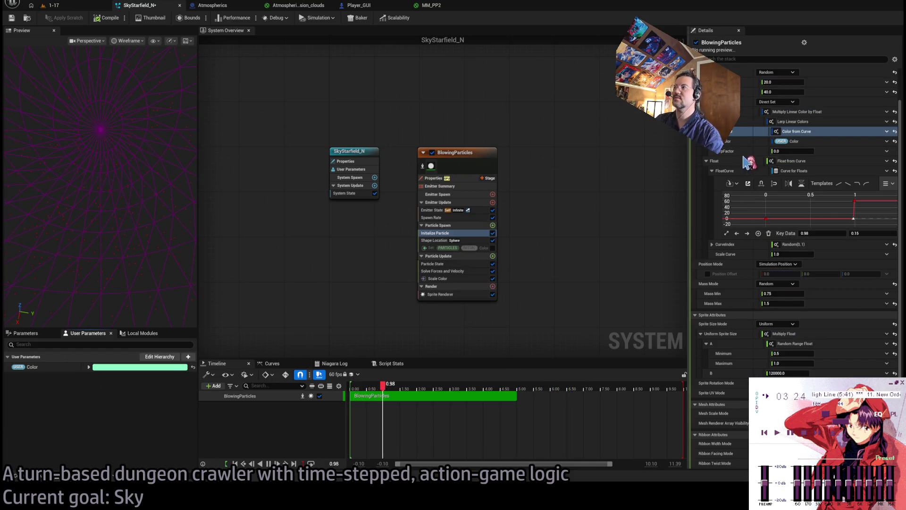
click(792, 150)
text(1)
text(0.5)
key(Return)
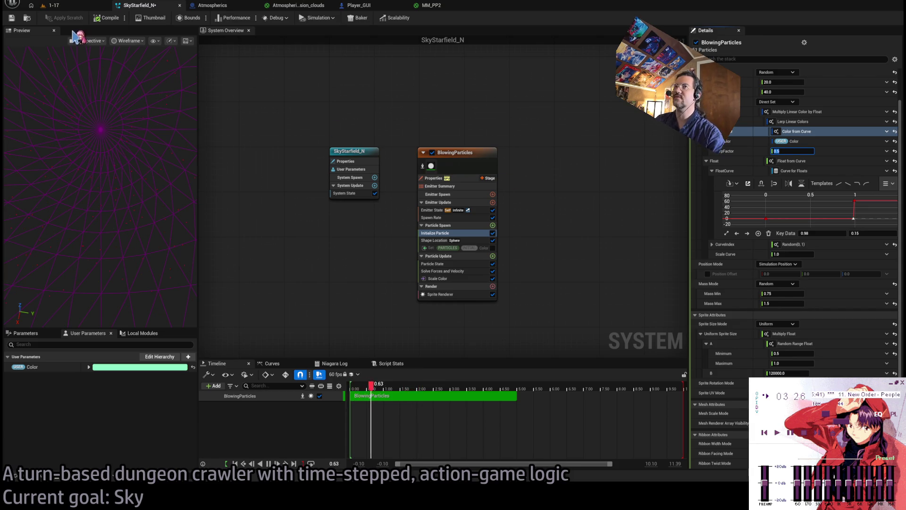
Step: Replay the 1-17 turn several times to watch the green aurora, then stop the play session
click(53, 5)
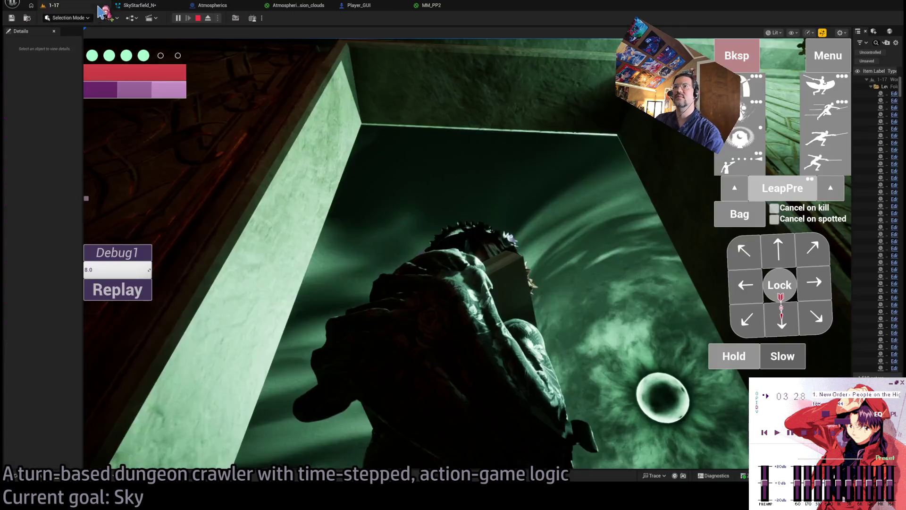
click(122, 289)
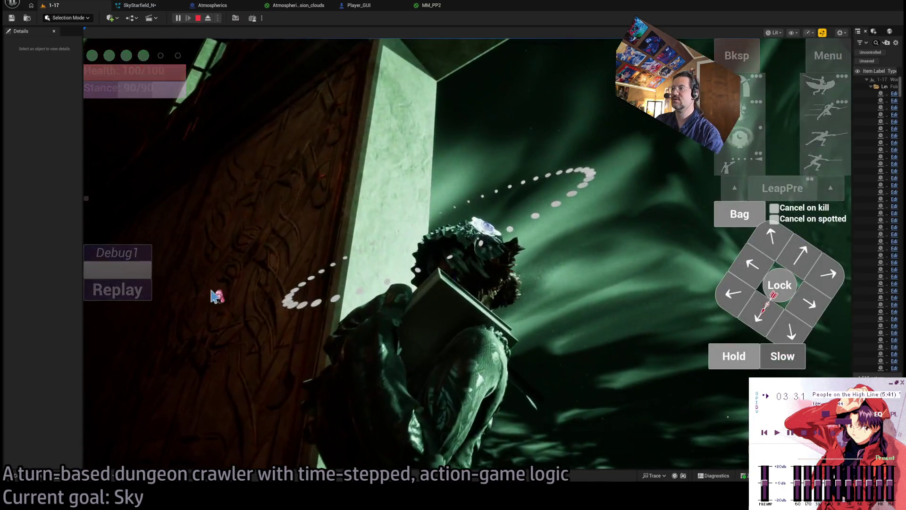
click(137, 296)
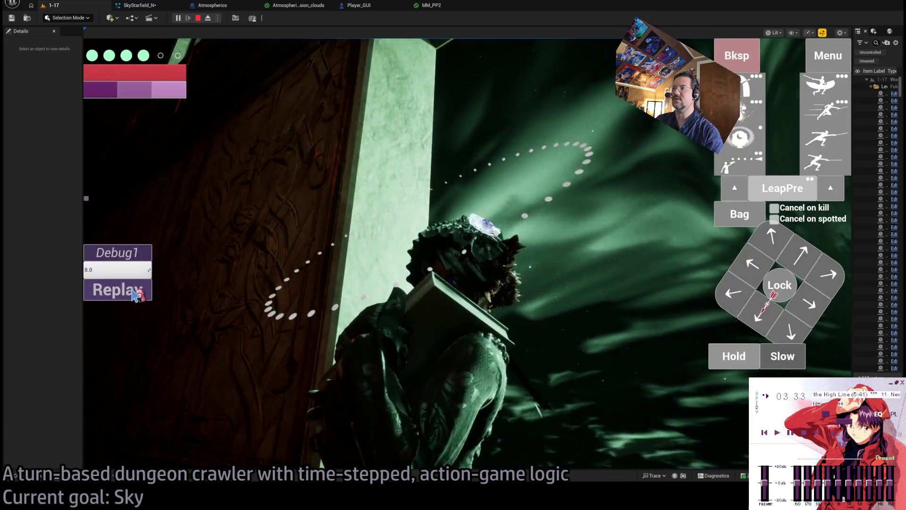
click(137, 296)
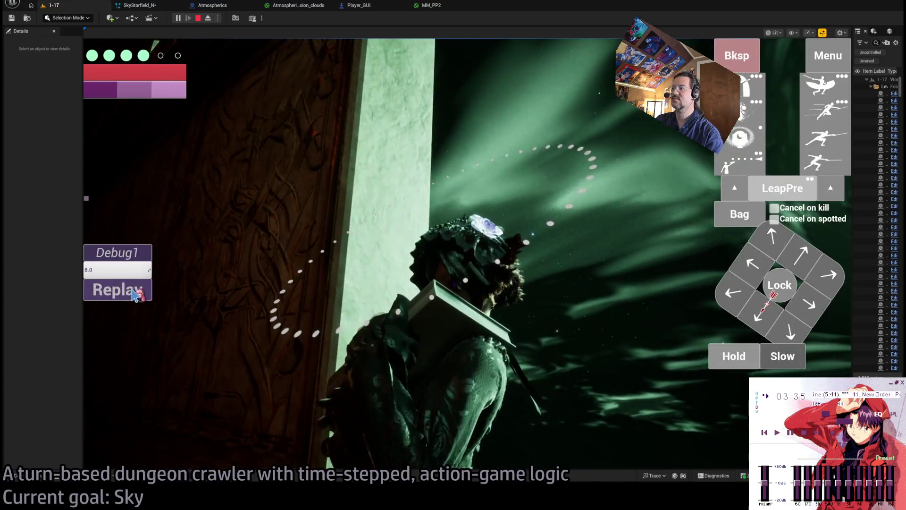
click(137, 294)
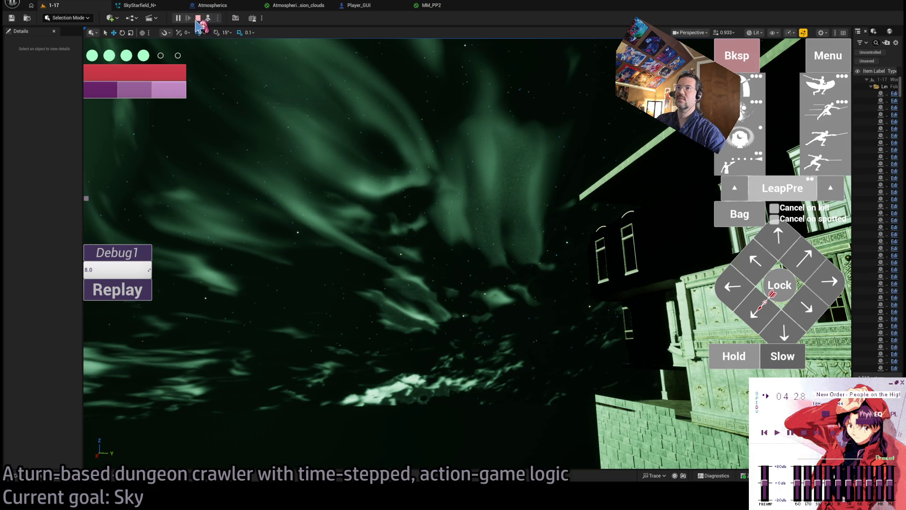
click(208, 19)
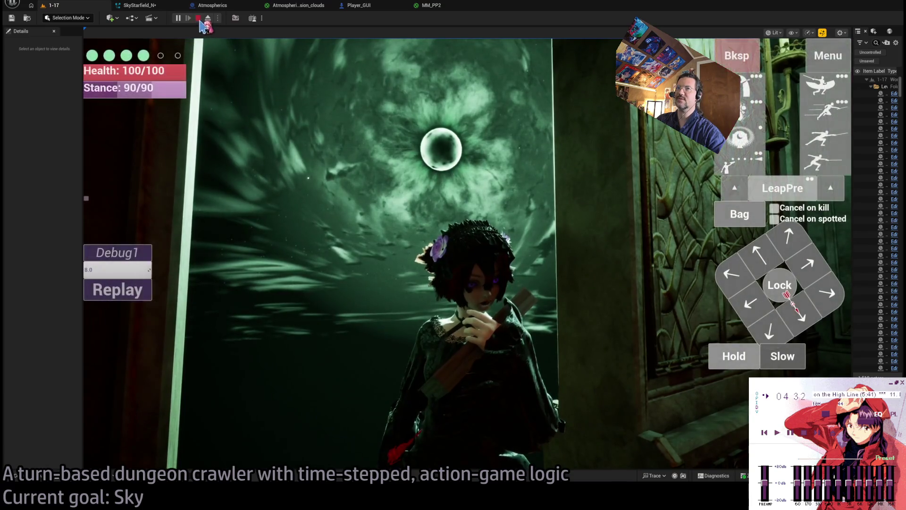
click(199, 18)
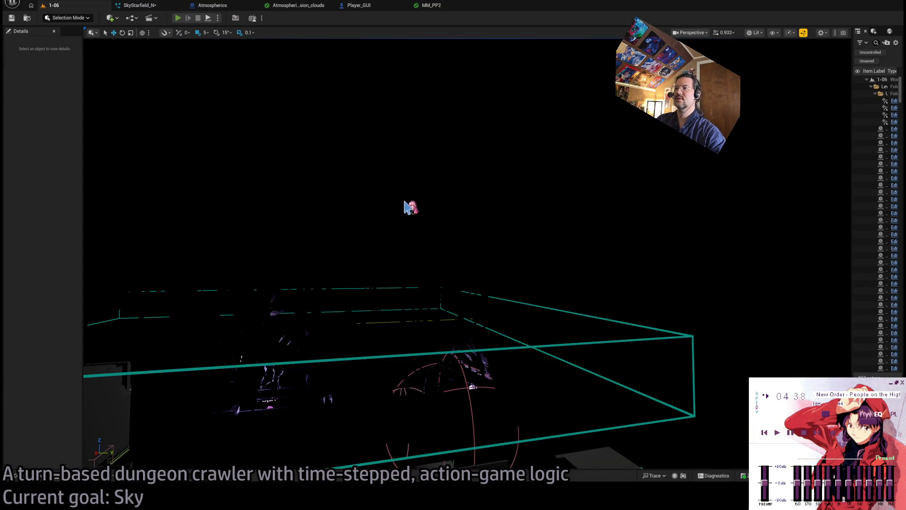
Step: Play-test level 1-06 and move the character a few turns beneath the aurora
key(alt+p)
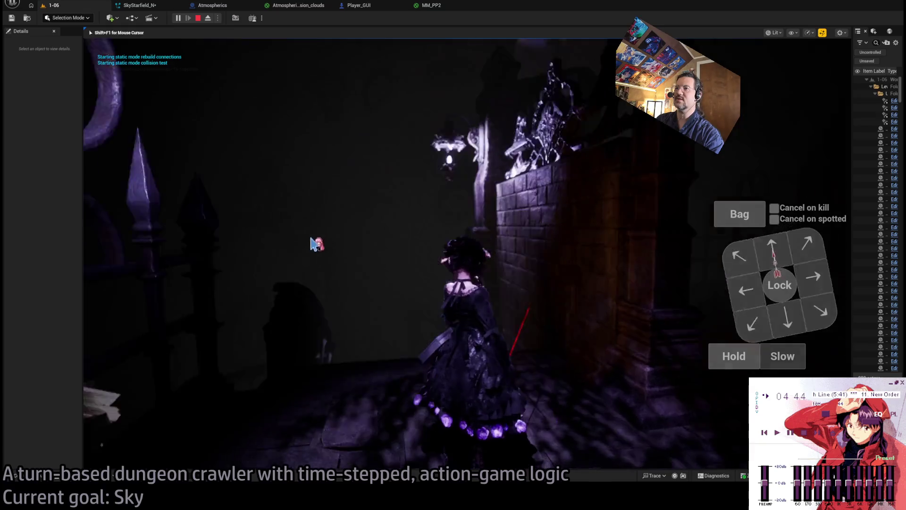
click(748, 293)
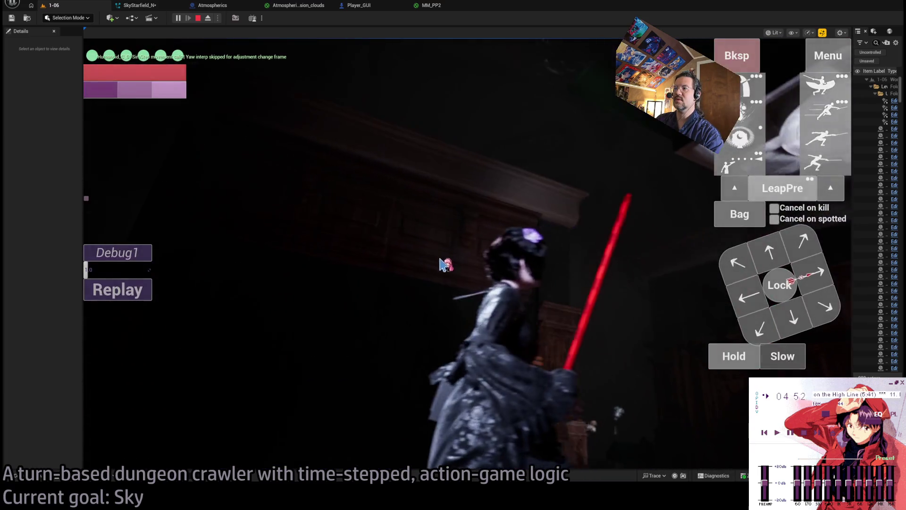
click(812, 282)
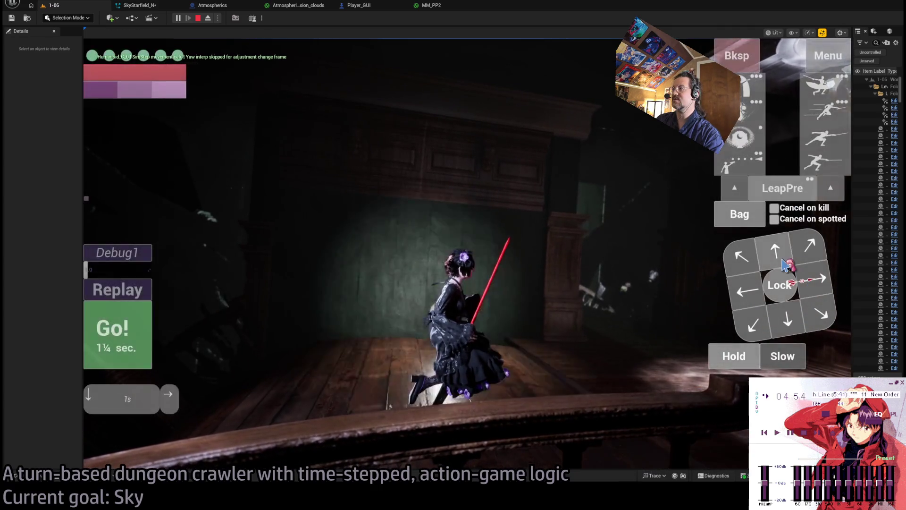
click(141, 338)
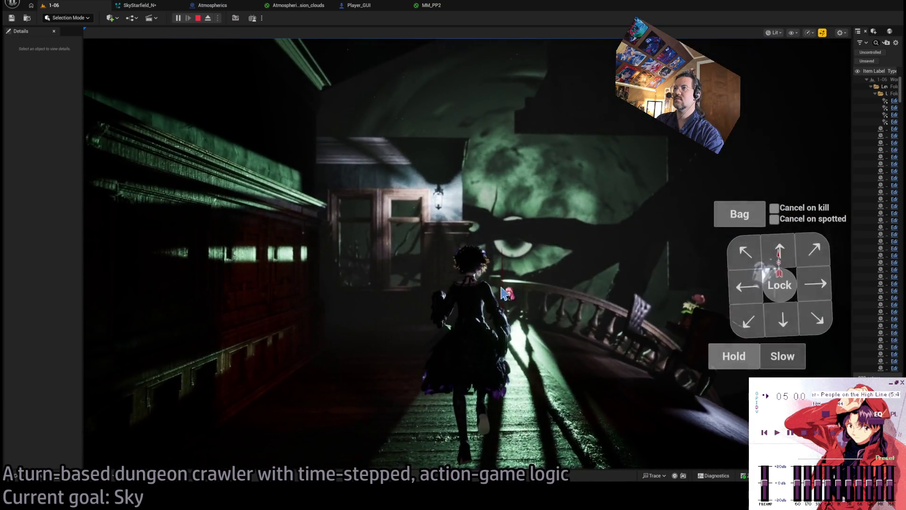
click(503, 292)
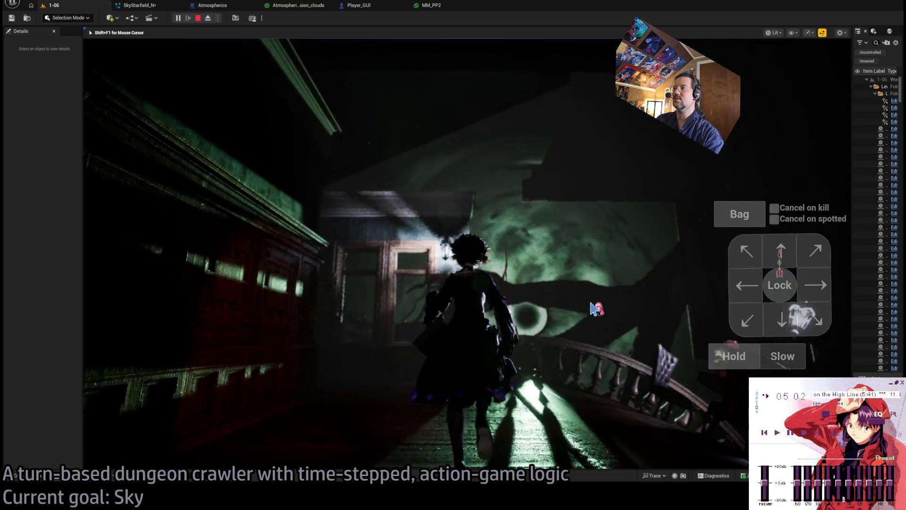
click(821, 267)
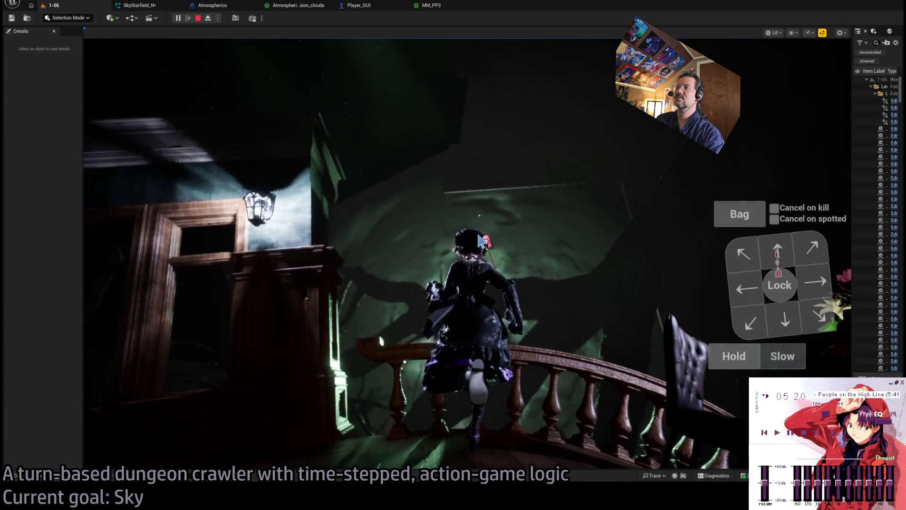
Step: Eject to fly the camera around the sky, repossess the character, then end the play-test
click(207, 18)
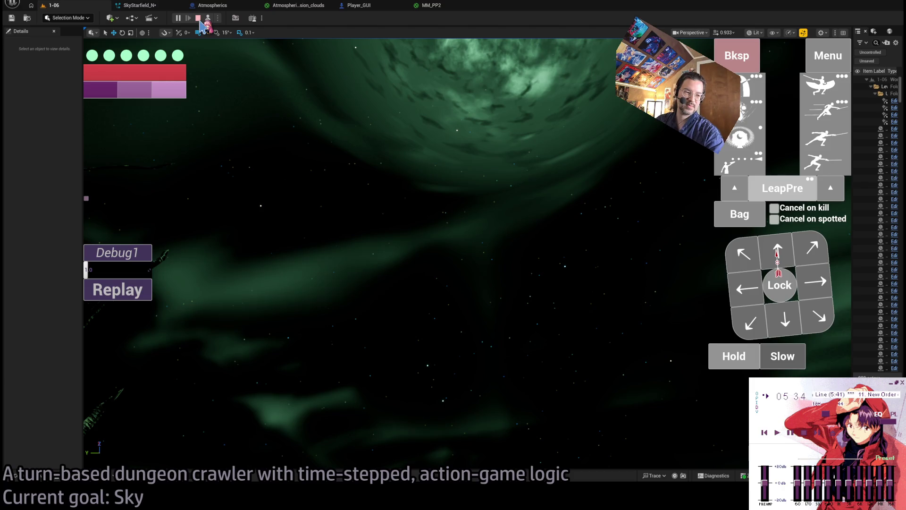
click(208, 19)
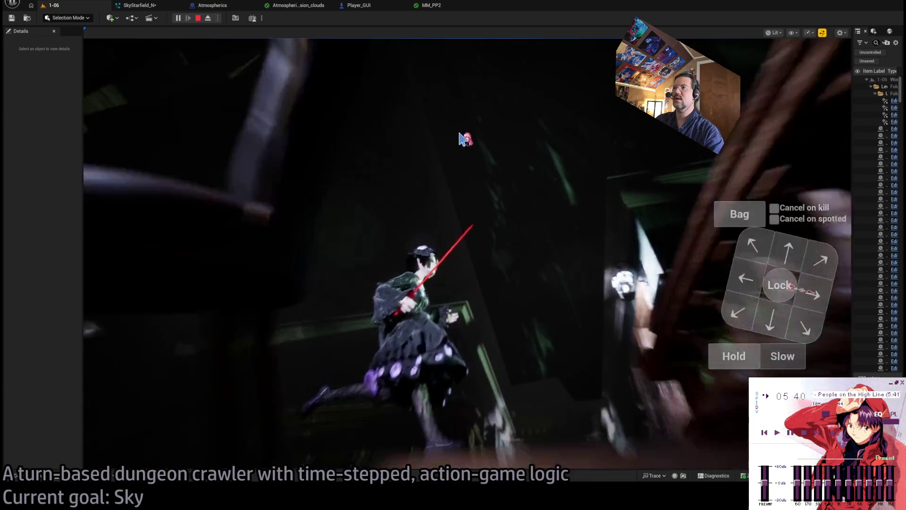
click(587, 152)
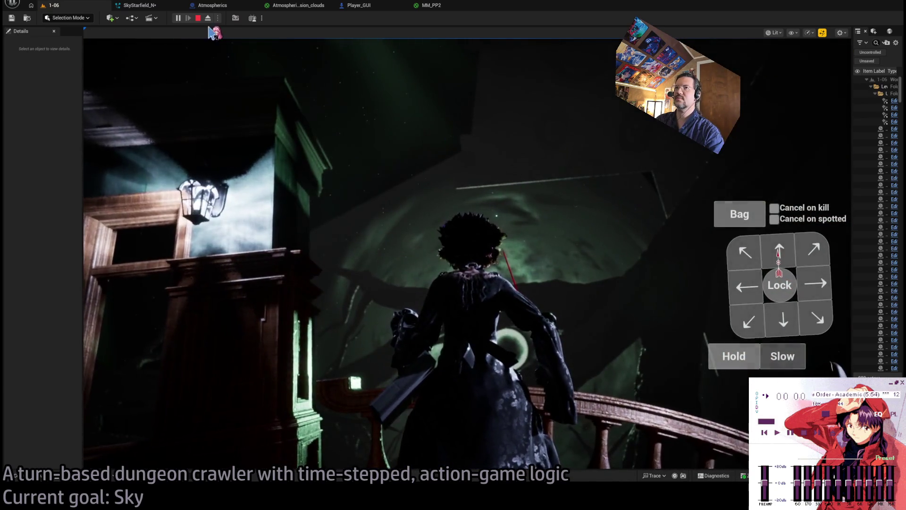
key(Escape)
Step: Flip through the asset tabs and the 1-06 viewport, ending on the Atmospherics_Mansion_clouds material graph
click(154, 8)
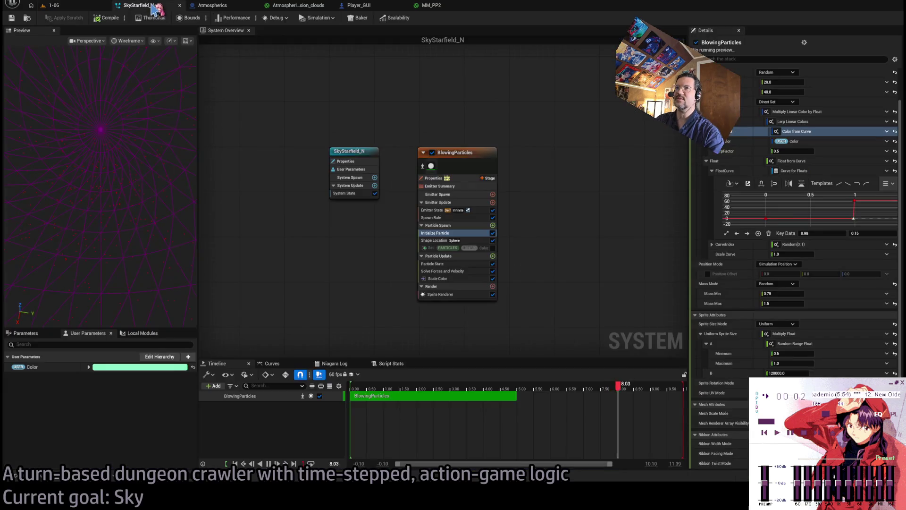
click(308, 7)
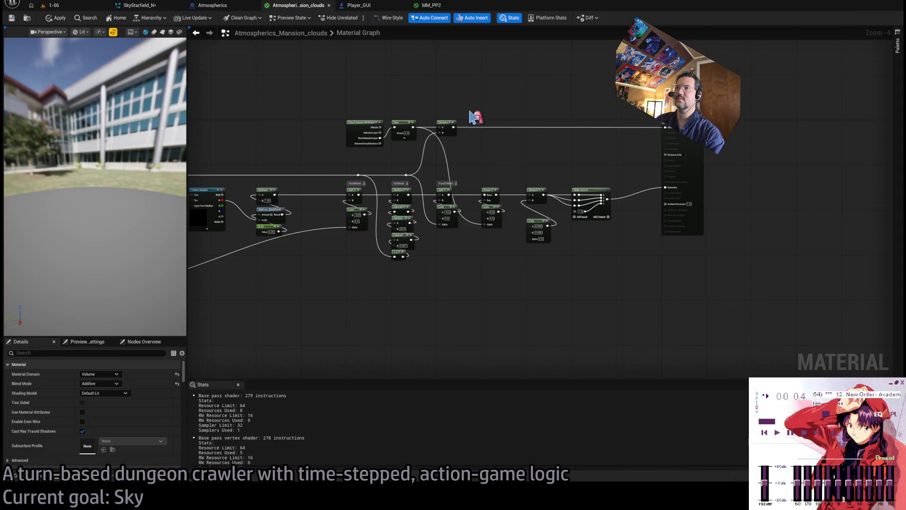
click(431, 5)
click(312, 7)
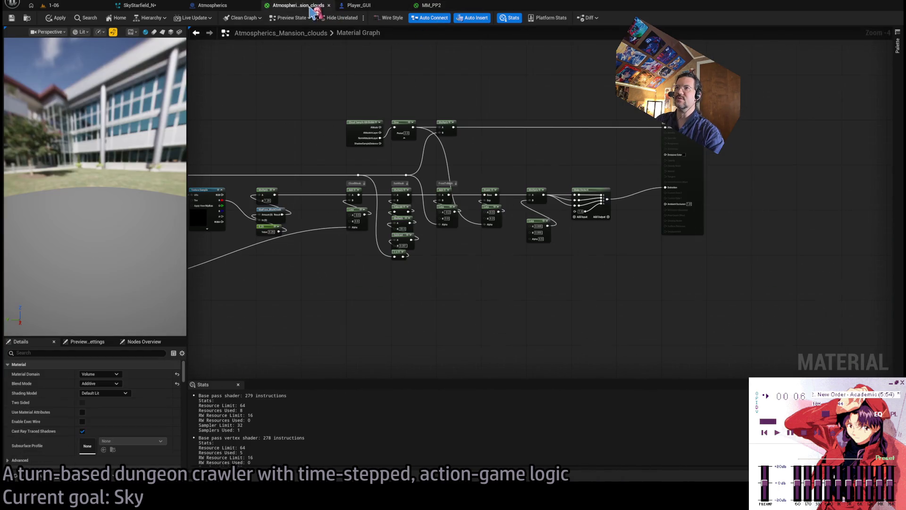
click(54, 7)
drag(319, 136, 340, 199)
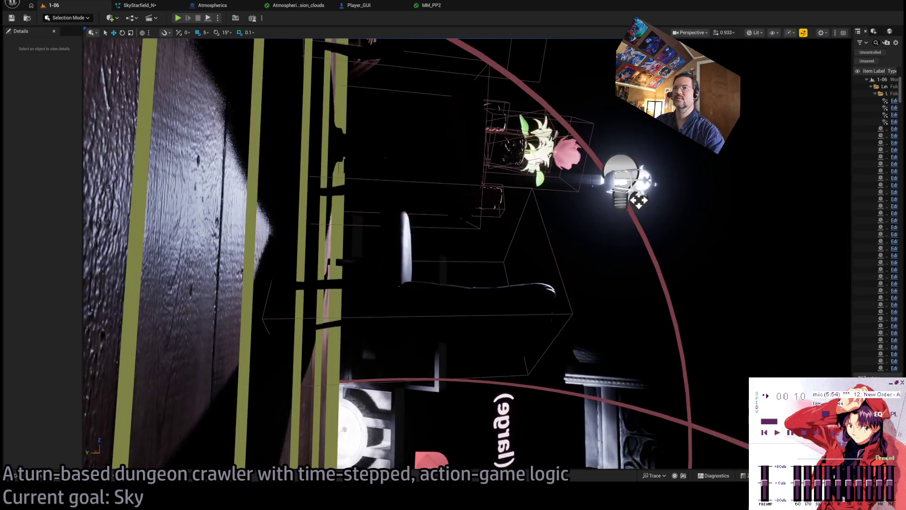
click(283, 6)
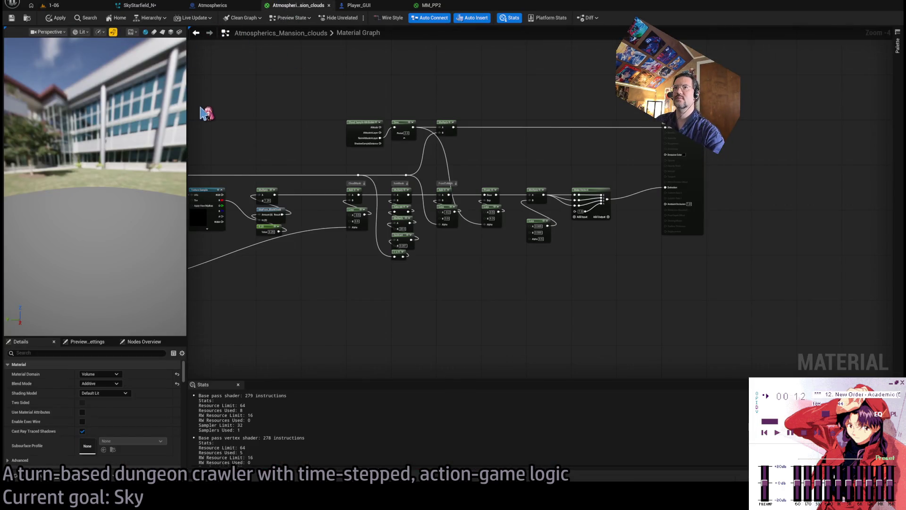
Step: Switch from SkyStarfield_N to the Atmospherics blueprint and its component list
click(140, 6)
click(213, 5)
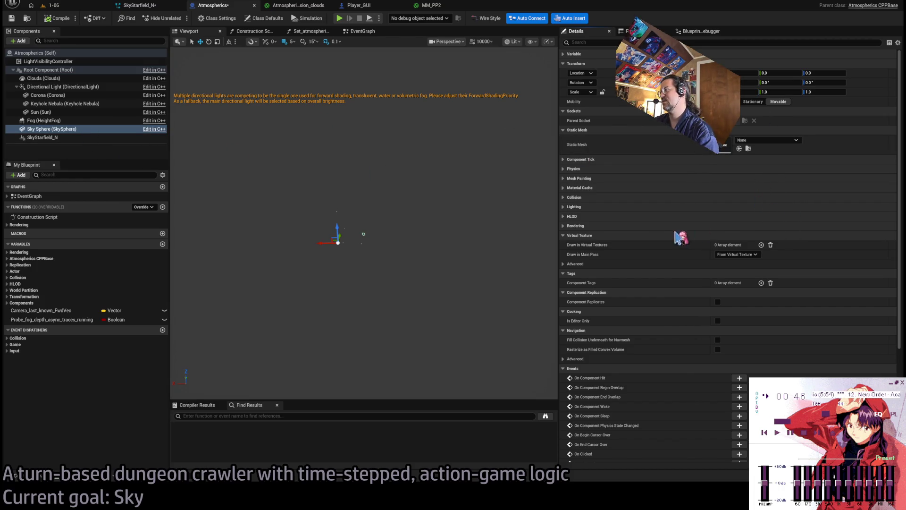
Step: Assign the SkySphere mesh from the Atmospherics folder to the Sky Sphere component's Static Mesh
click(33, 480)
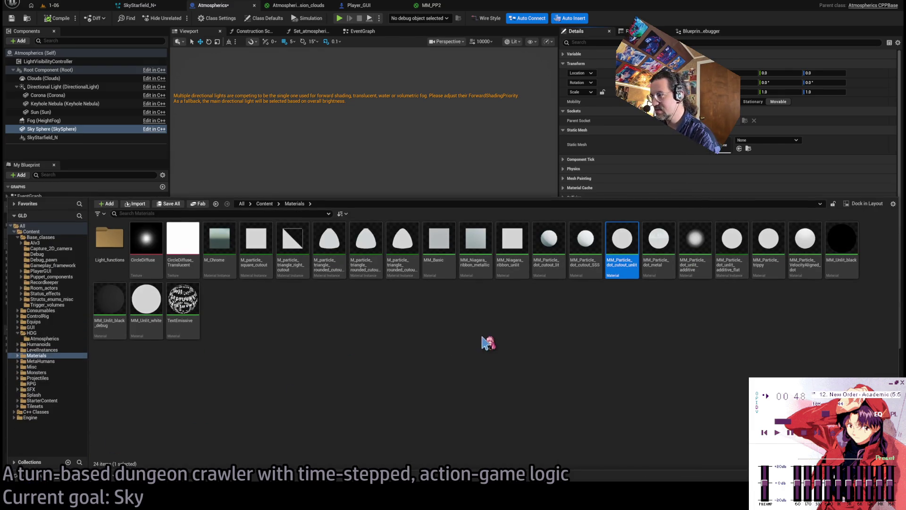
click(35, 242)
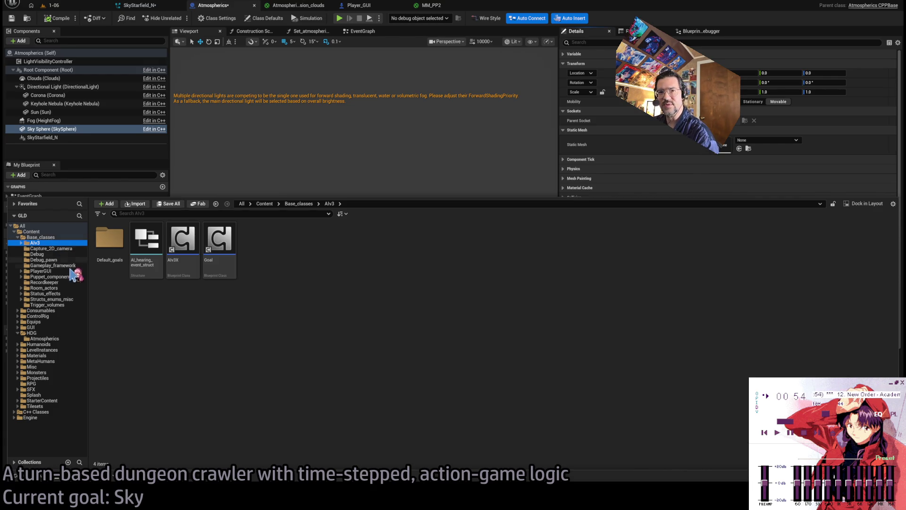
click(43, 339)
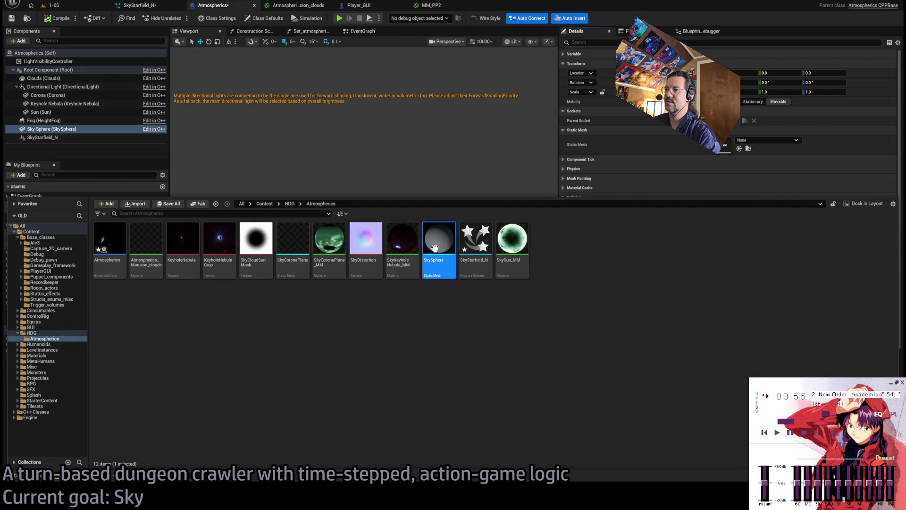
key(ctrl+space)
click(739, 139)
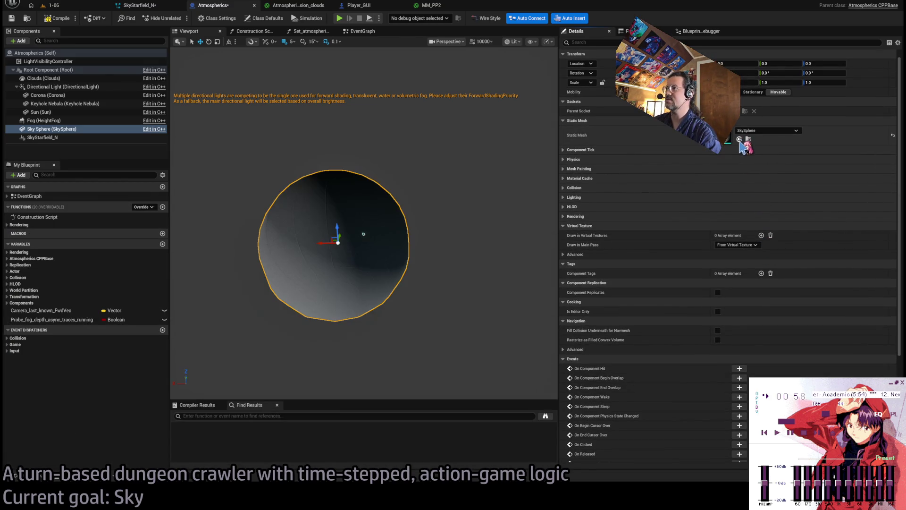
mouse_move(409, 273)
mouse_down()
mouse_move(391, 264)
mouse_move(411, 261)
mouse_move(403, 137)
mouse_up()
Step: Select the Sky Sphere, look around the dark sky and green nebula, then frame the Directional Light
click(69, 129)
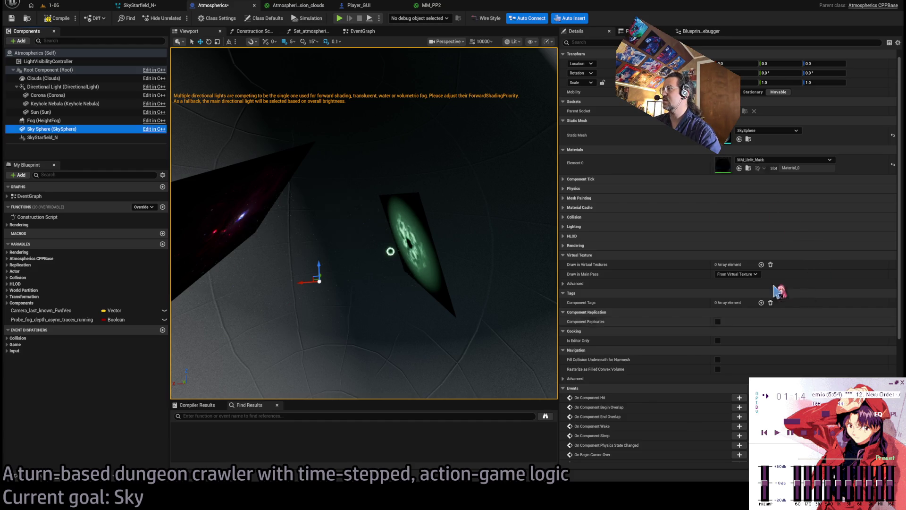
mouse_move(363, 221)
mouse_down()
mouse_move(349, 219)
mouse_move(349, 201)
mouse_move(373, 194)
mouse_up()
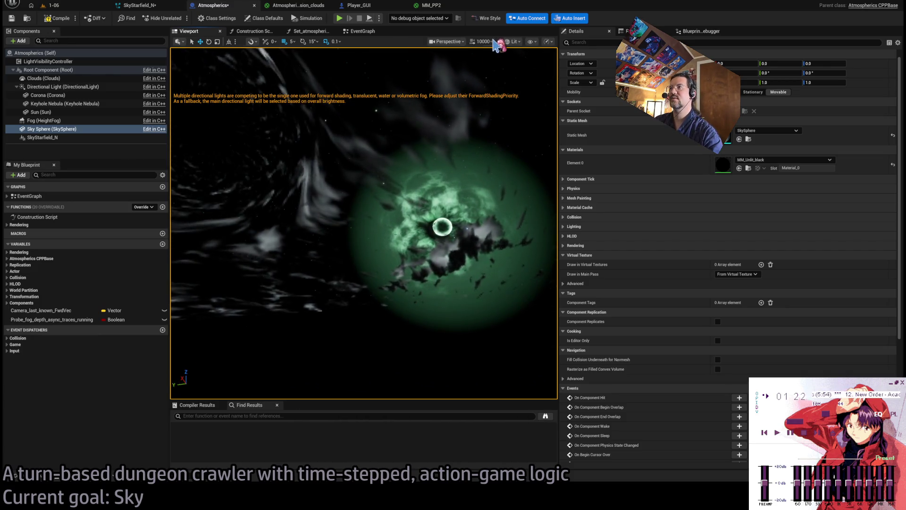
mouse_move(430, 209)
mouse_down()
mouse_move(406, 209)
mouse_move(427, 207)
mouse_move(422, 201)
mouse_up()
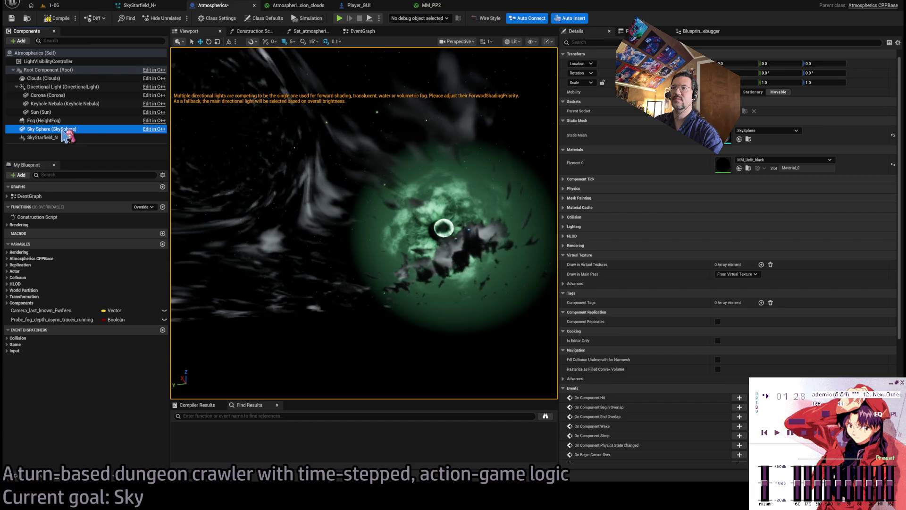
click(56, 87)
key(f)
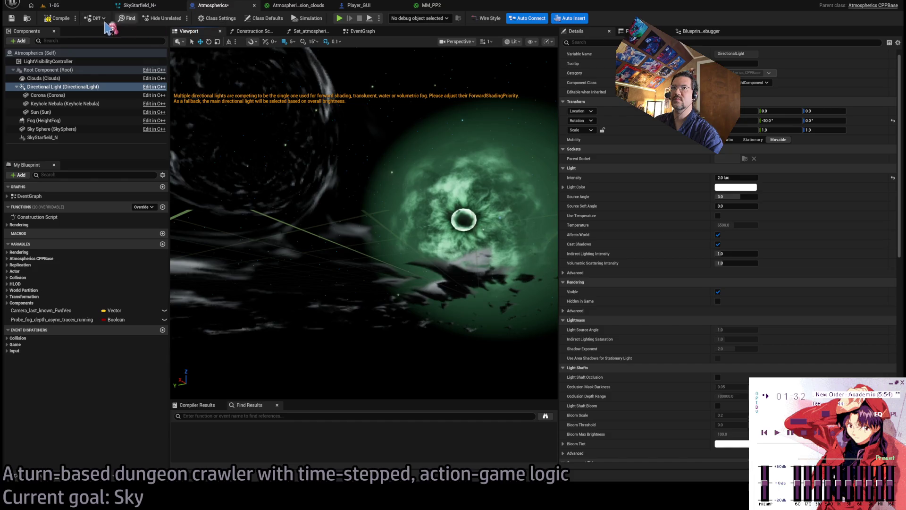
Step: Start a play-test of level 1-06 and run the queued moves into the next room
click(73, 6)
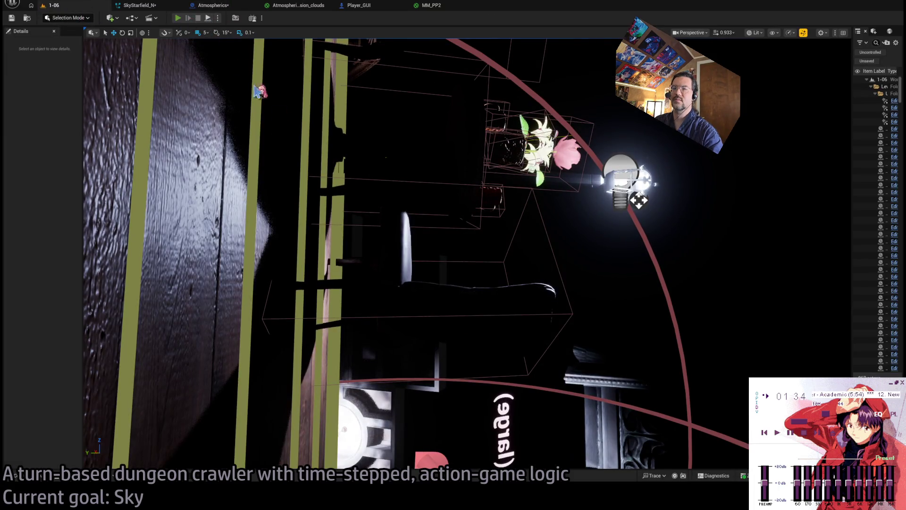
key(alt+p)
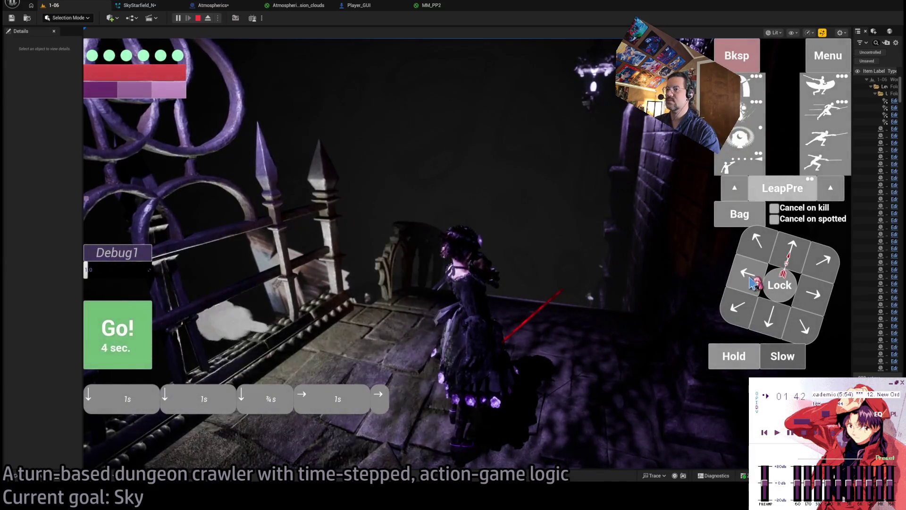
click(126, 324)
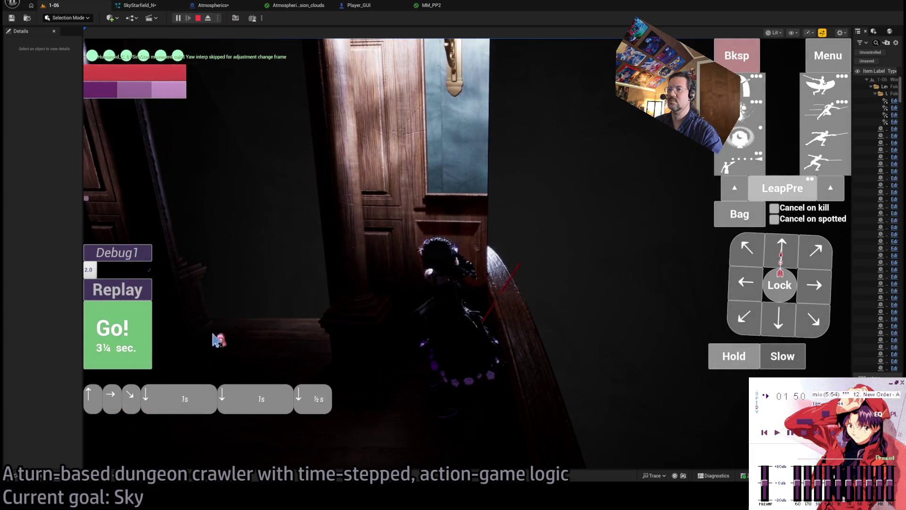
click(142, 341)
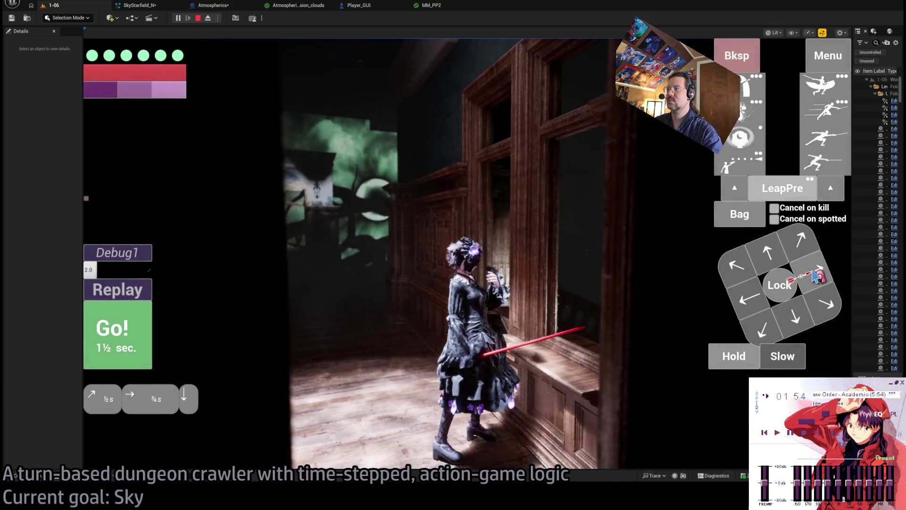
key(space)
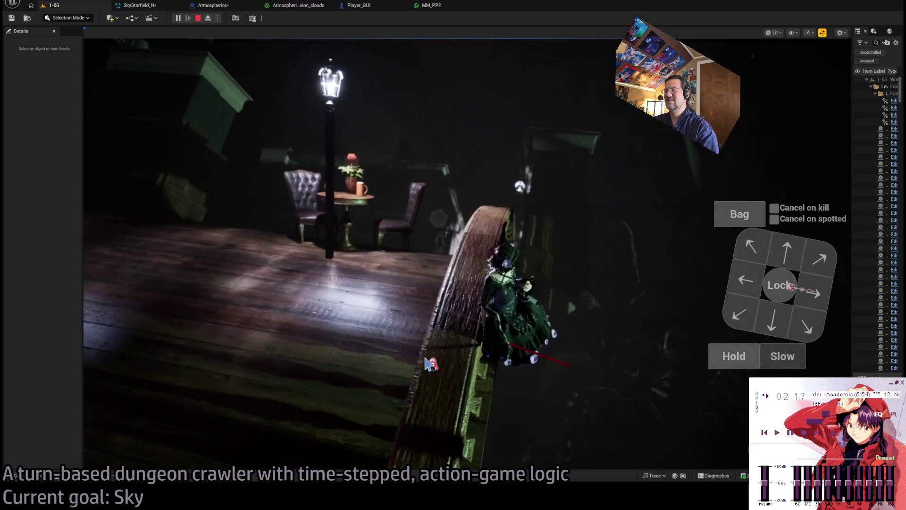
Step: Hold position and play several turns with the character on the balcony under the aurora
click(643, 304)
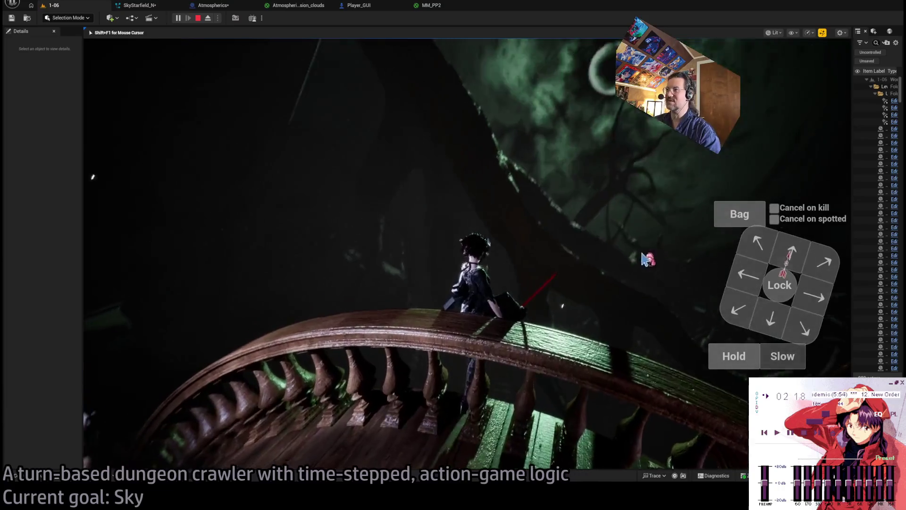
click(744, 363)
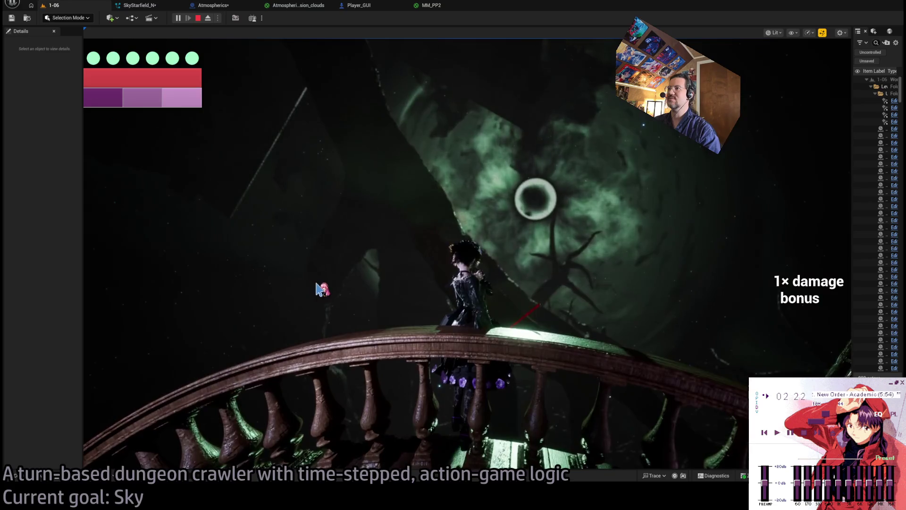
key(space)
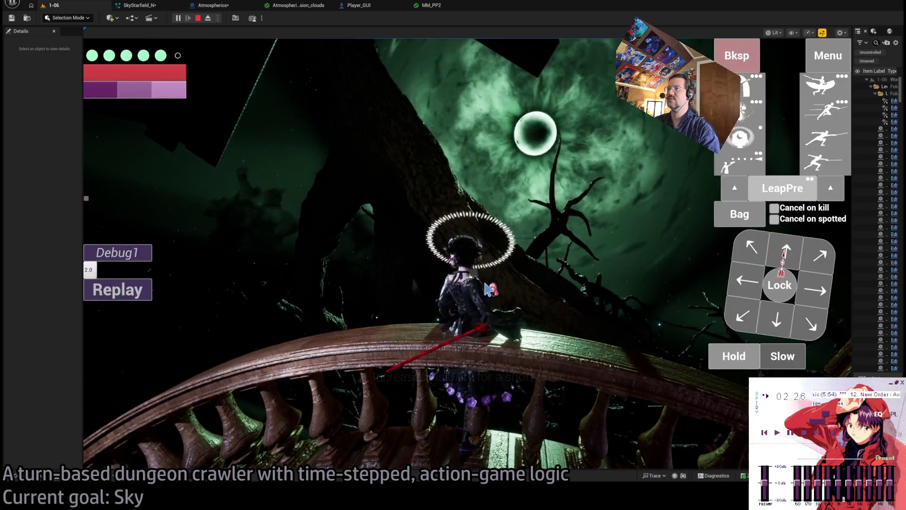
key(space)
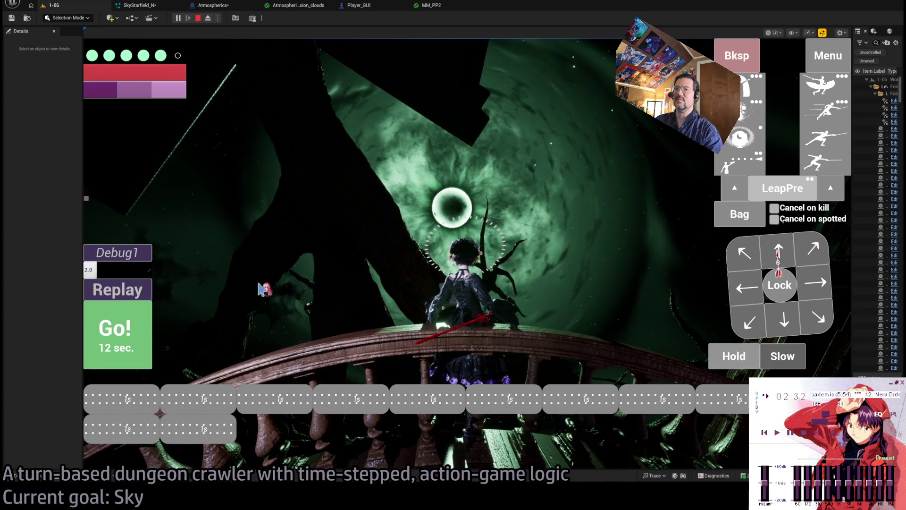
key(space)
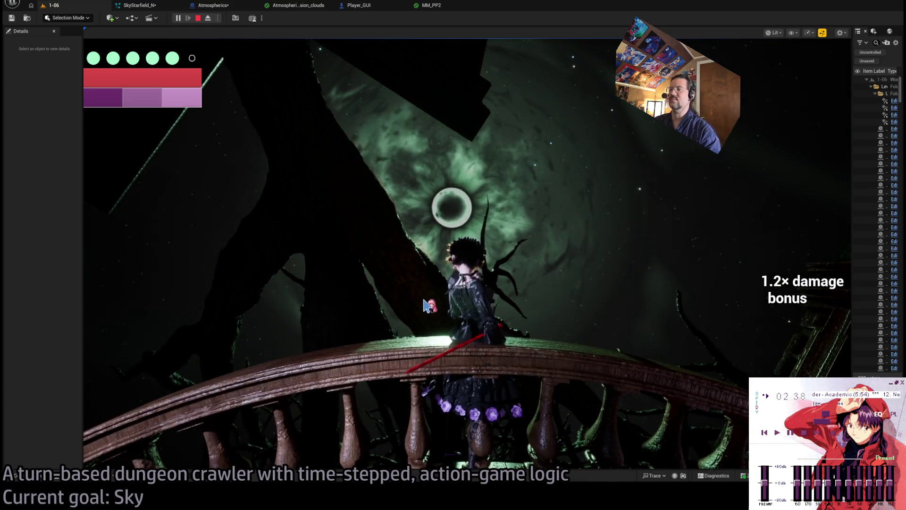
click(430, 308)
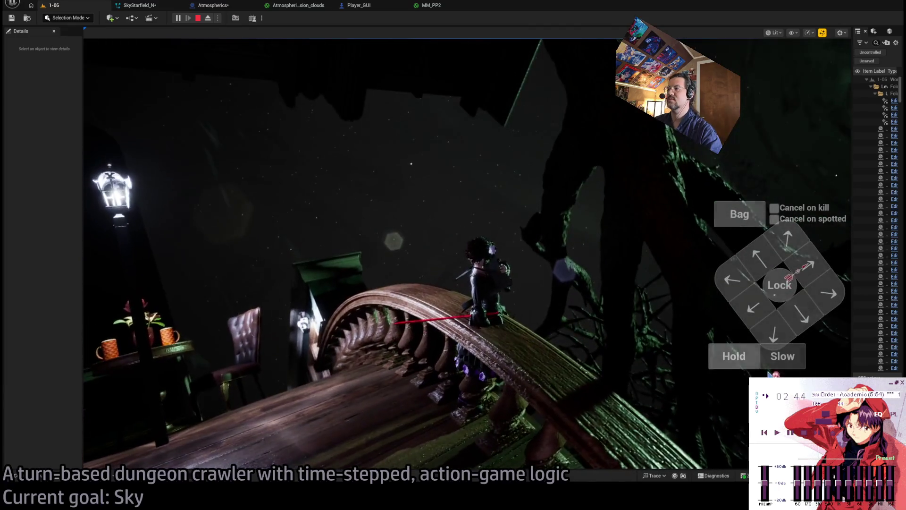
Step: End the play-test, frame Room_SplineMesh3, and switch the viewport to unlit view
key(Escape)
click(510, 437)
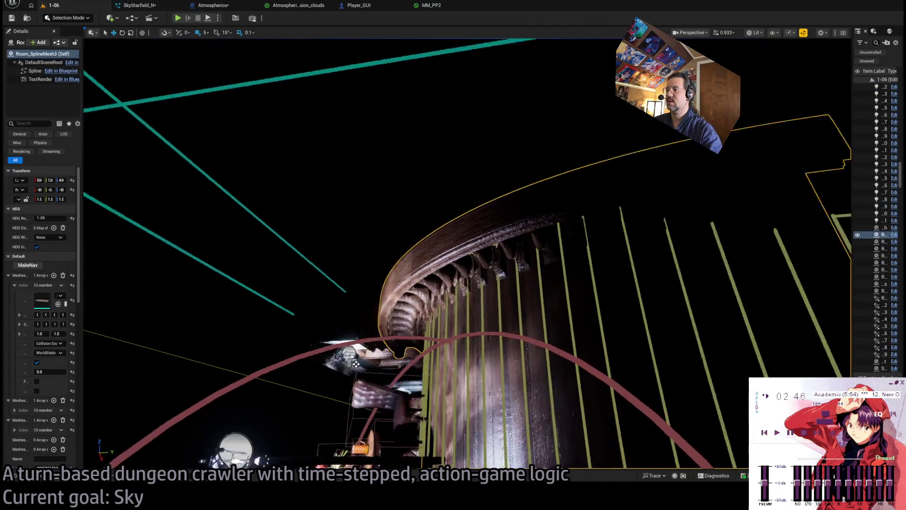
key(f)
mouse_move(83, 300)
mouse_down()
mouse_move(160, 285)
mouse_move(204, 293)
mouse_up()
scroll(142, 370, down, 4)
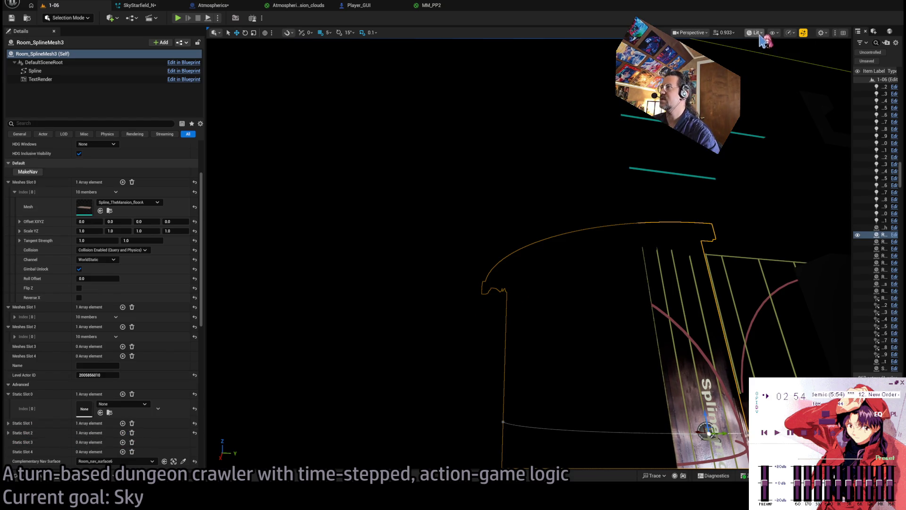
key(F3)
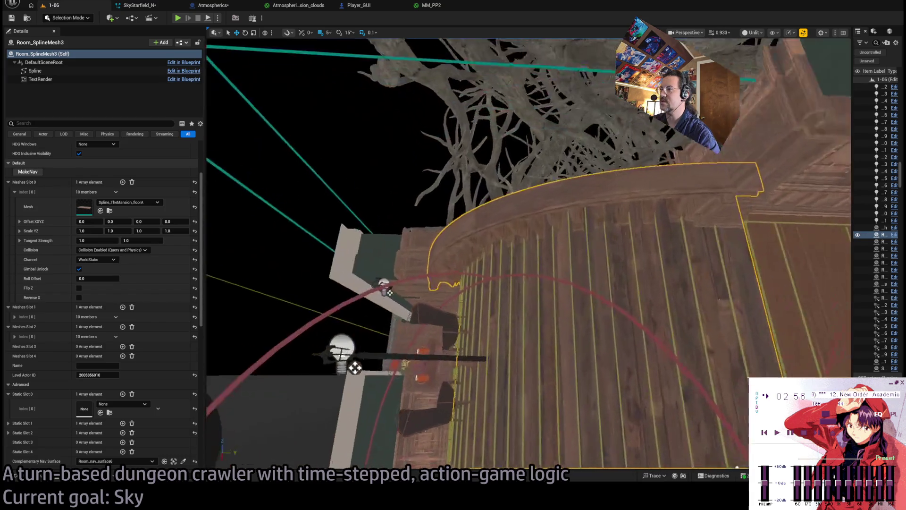
Step: Clear the entries in Static Slot 2 and Static Slot 1 in the Details panel
scroll(529, 253, down, 10)
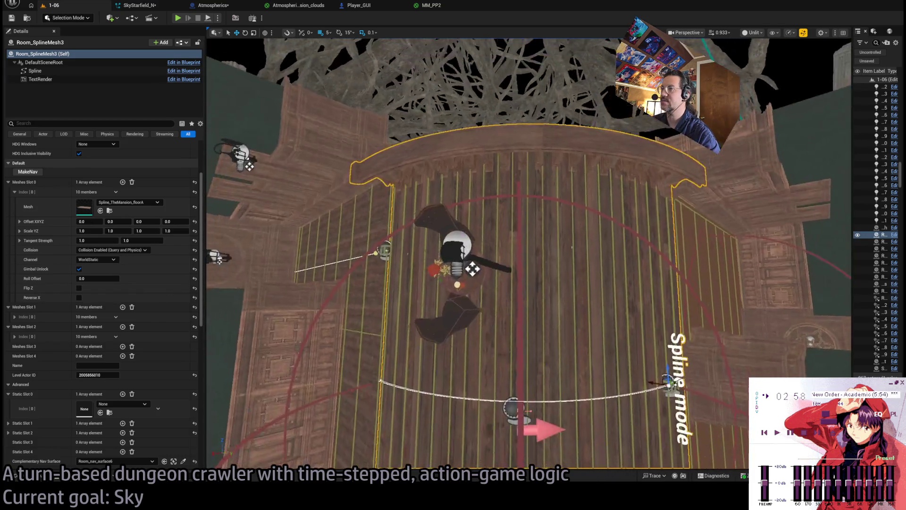
scroll(165, 306, down, 5)
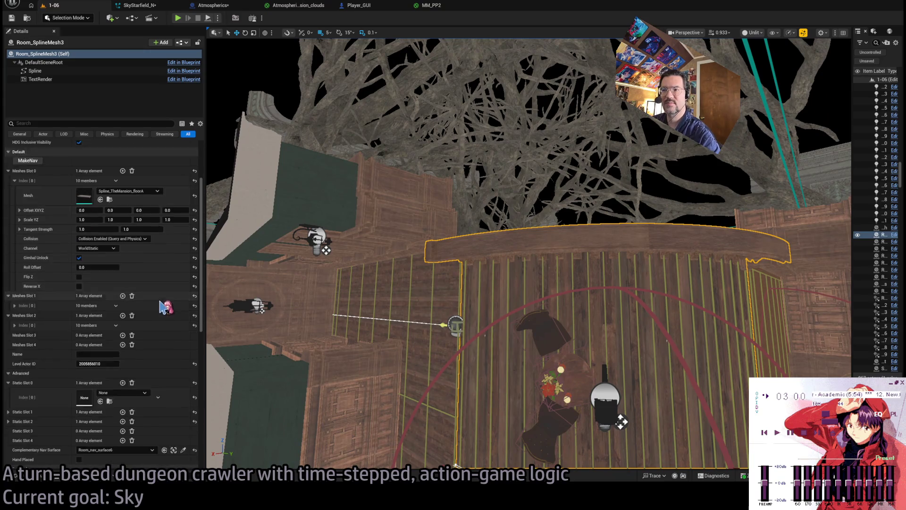
scroll(165, 306, down, 1)
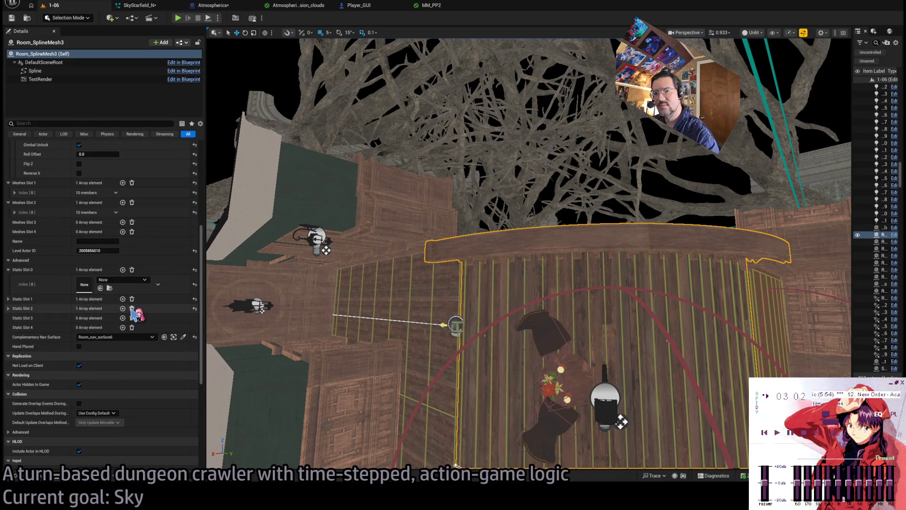
click(9, 308)
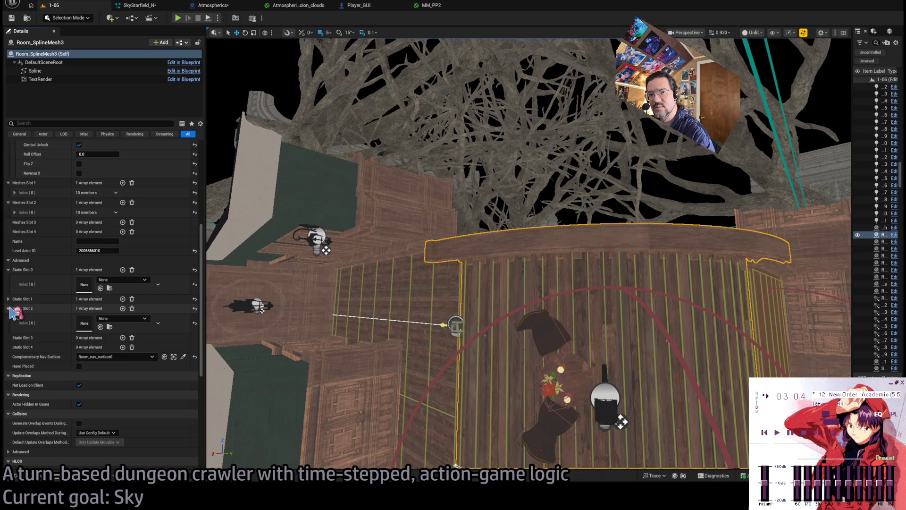
click(9, 308)
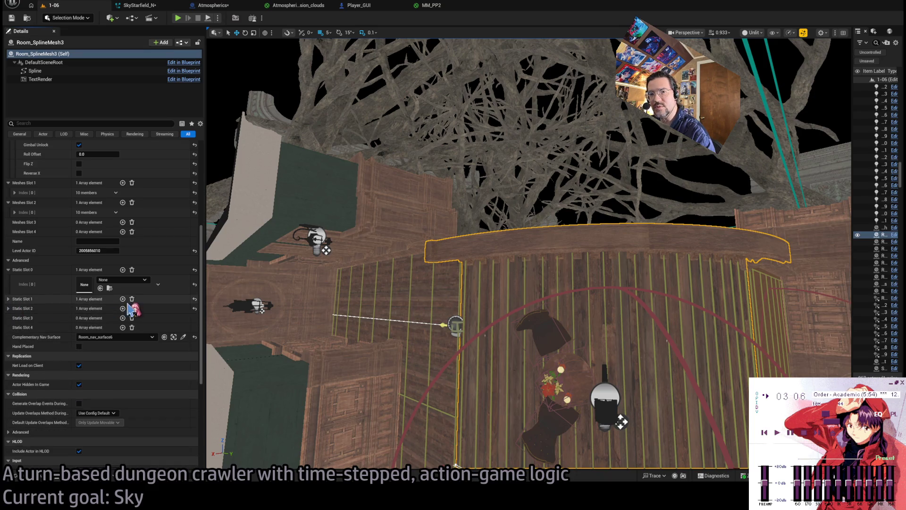
click(132, 309)
click(132, 299)
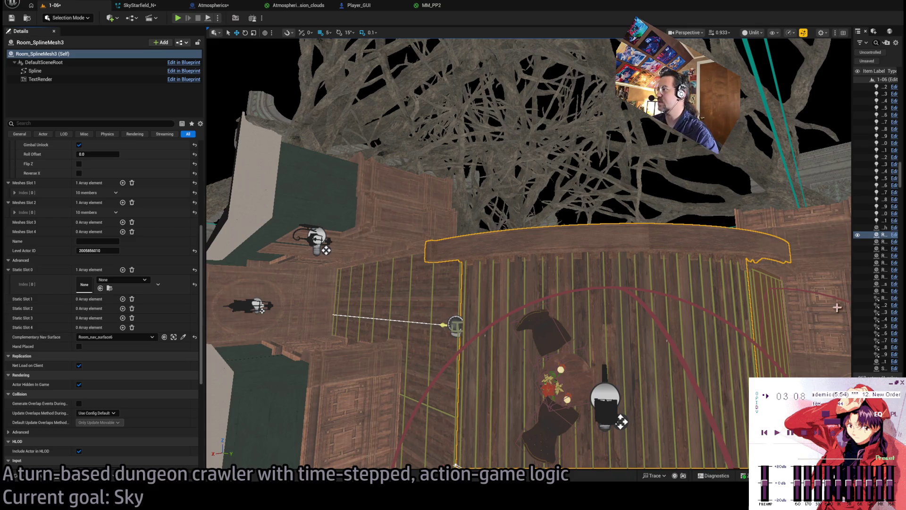
Step: Widen the level actor list and fly the camera across and above the room
drag(852, 301, 702, 302)
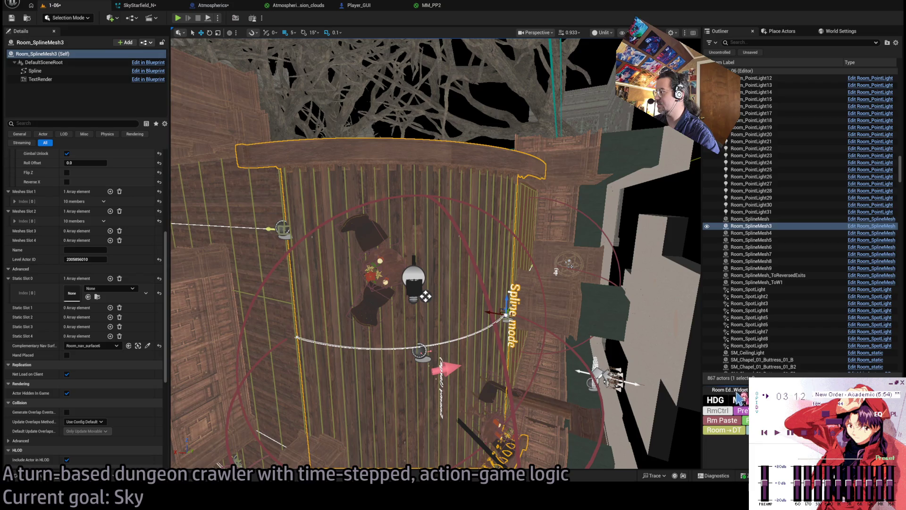
key(d)
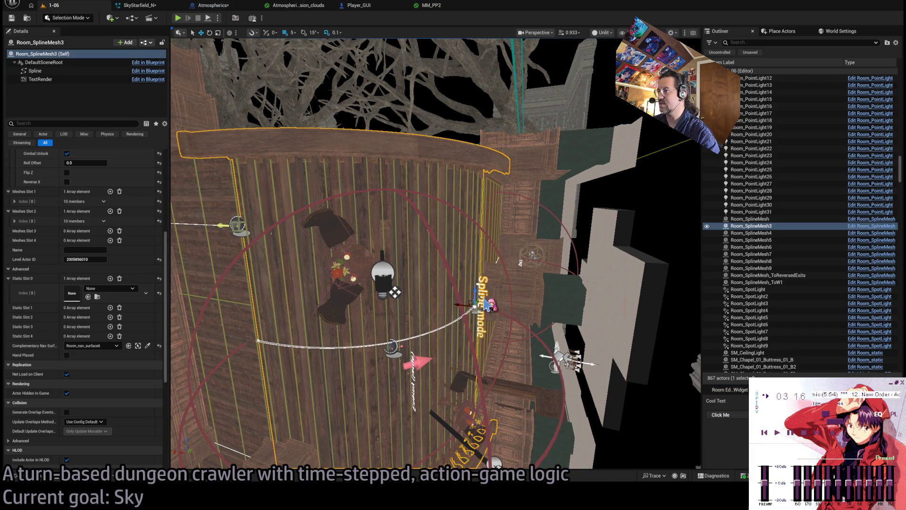
key(a)
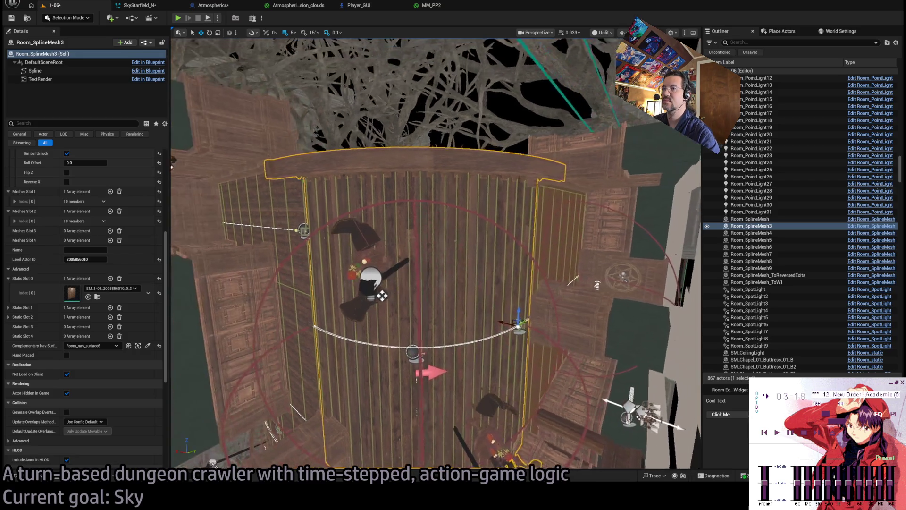
key(e)
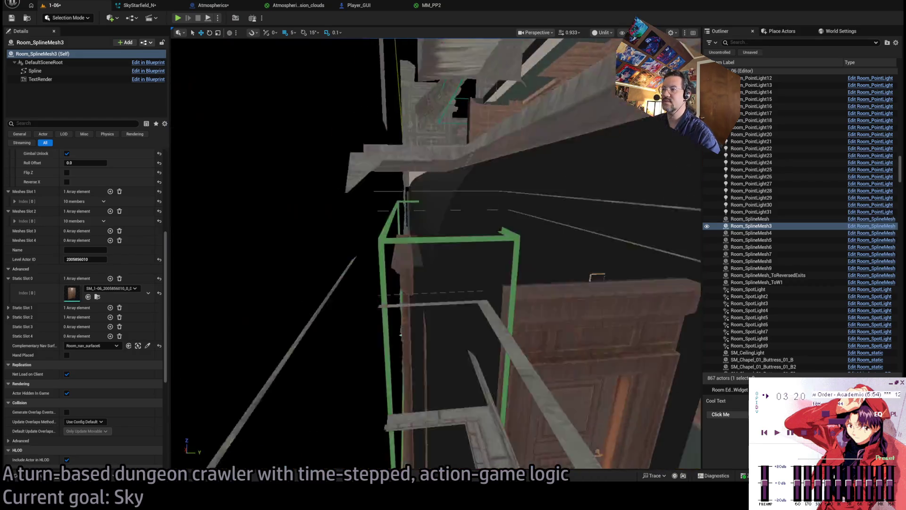
key(e)
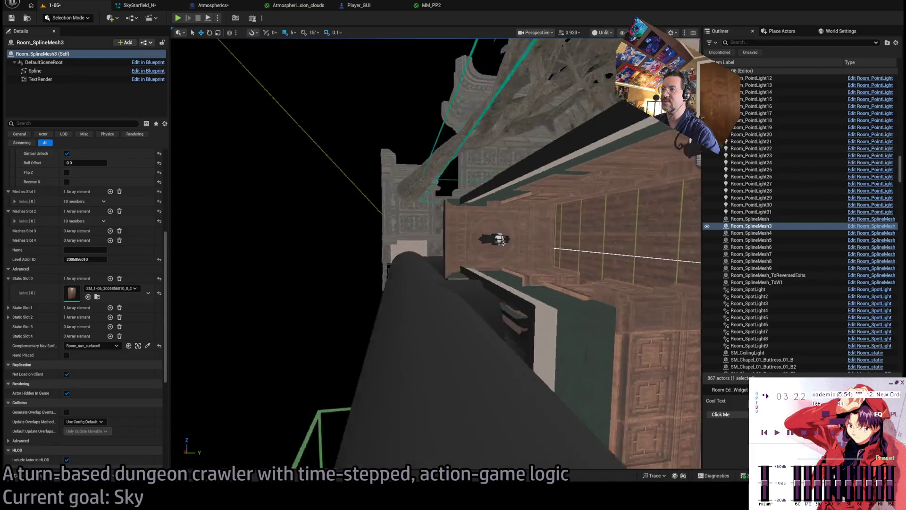
key(e)
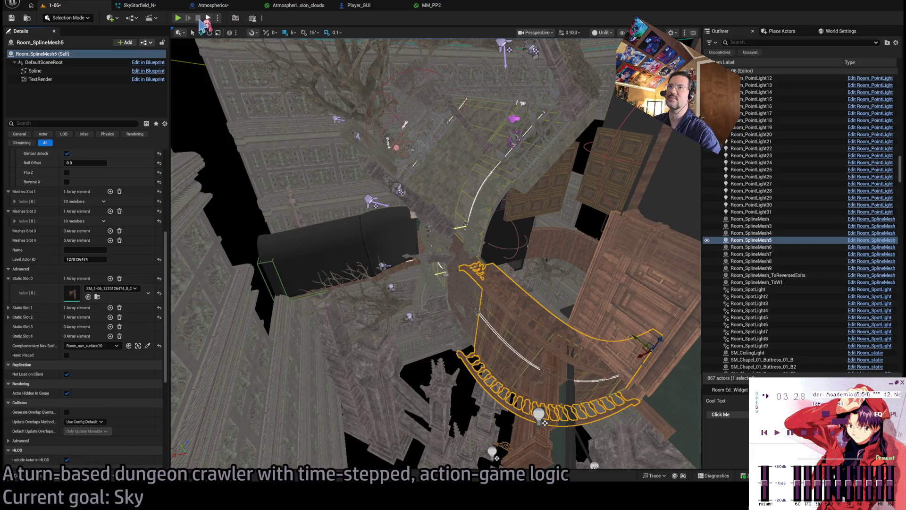
Step: Start a play-test and walk the character out onto the balcony with queued moves
key(alt+p)
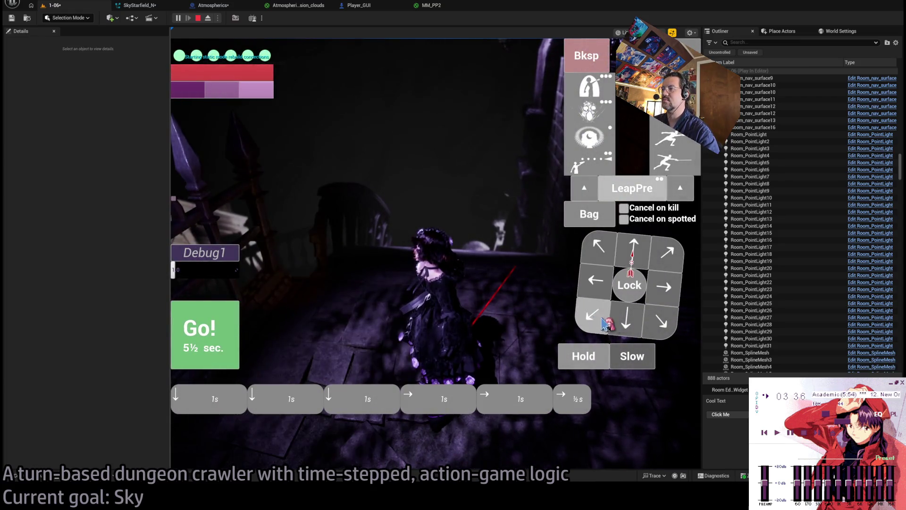
click(602, 294)
click(235, 325)
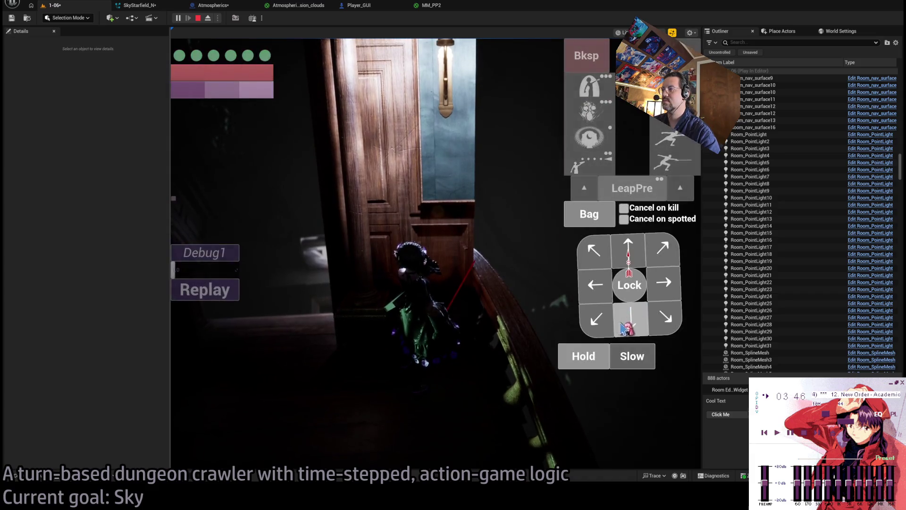
click(603, 286)
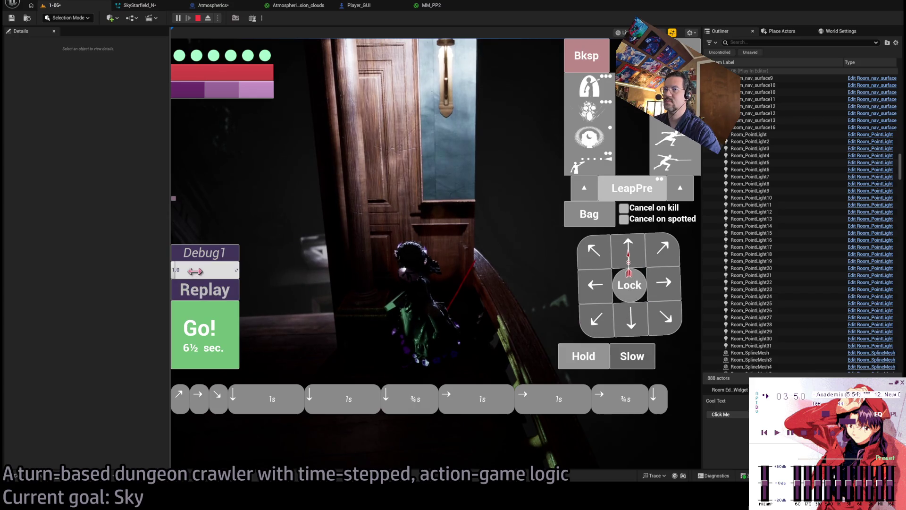
click(218, 337)
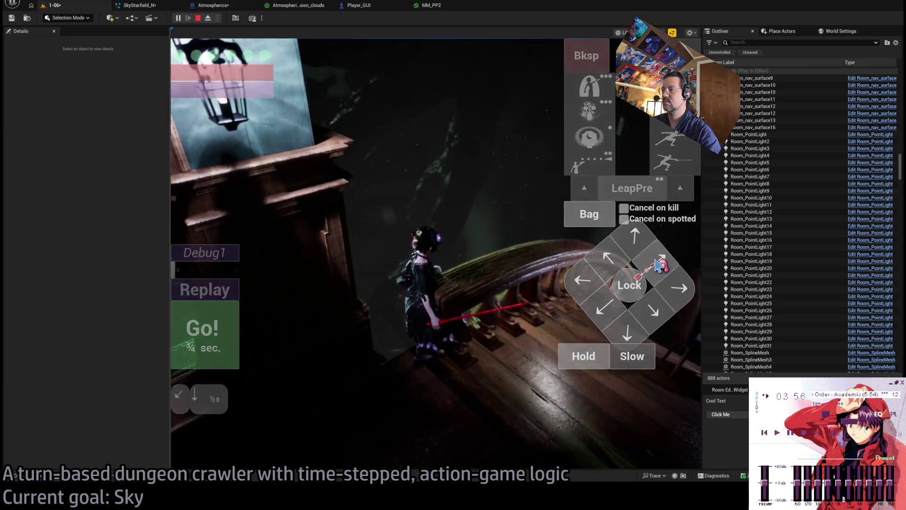
click(237, 325)
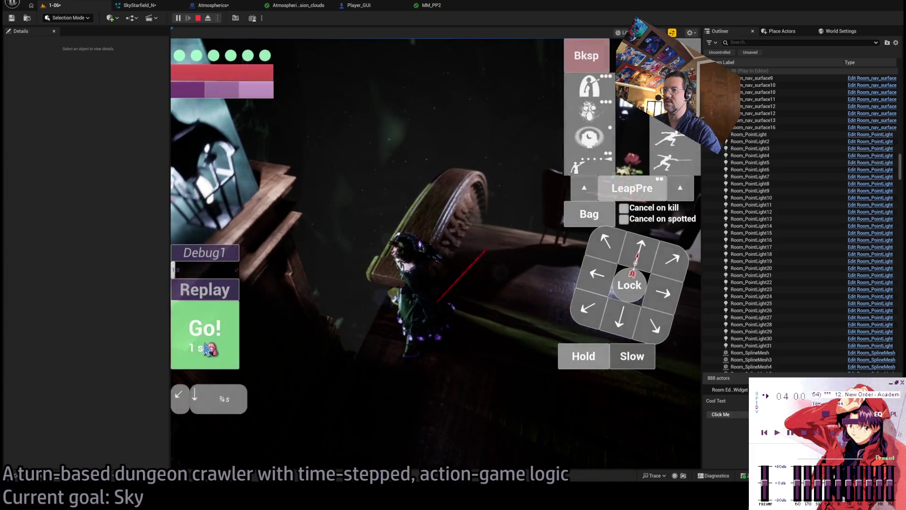
click(207, 348)
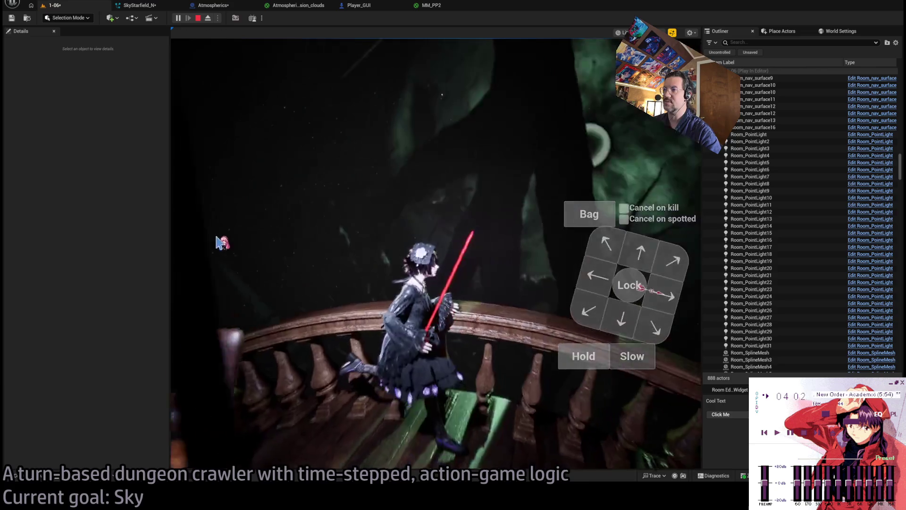
click(666, 297)
click(218, 324)
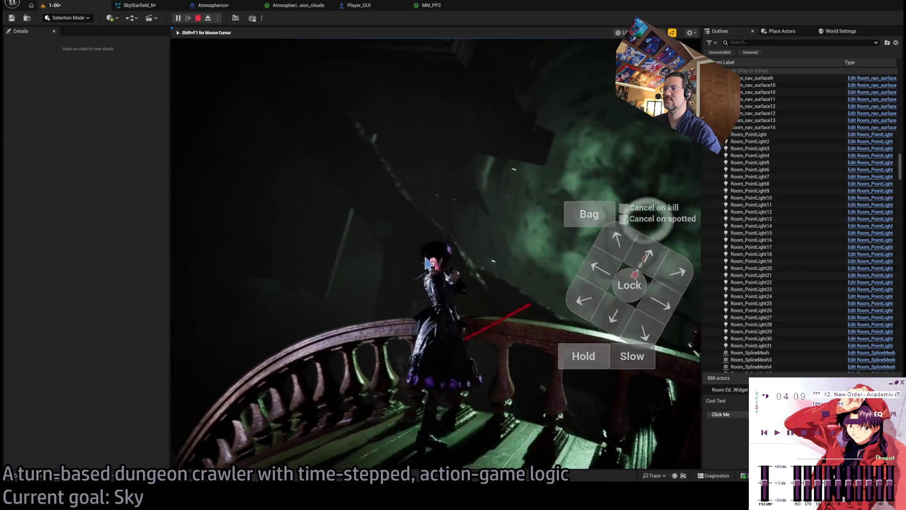
Step: Rotate and widen the game view, then launch a four-hit light combo and a projectile attack
mouse_move(490, 282)
mouse_down()
mouse_move(397, 300)
mouse_move(406, 302)
mouse_move(378, 279)
mouse_move(350, 290)
mouse_move(380, 279)
mouse_up()
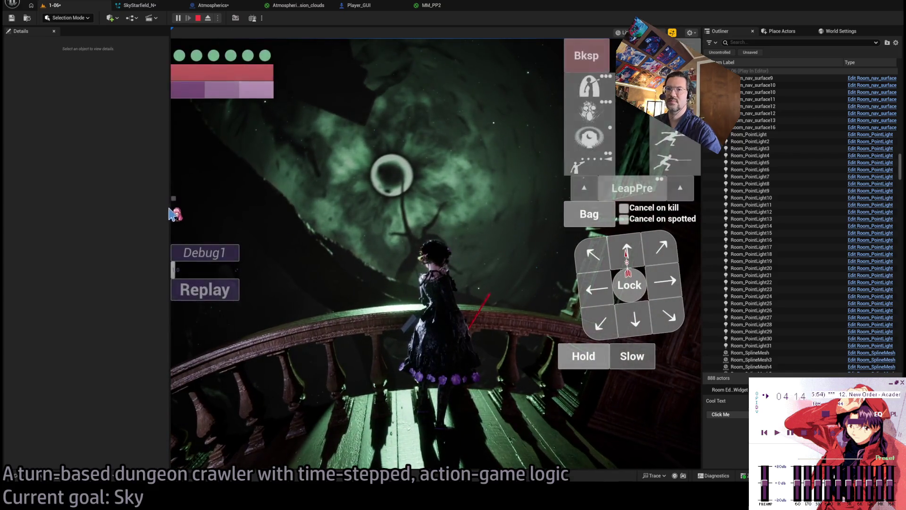
drag(170, 215, 37, 217)
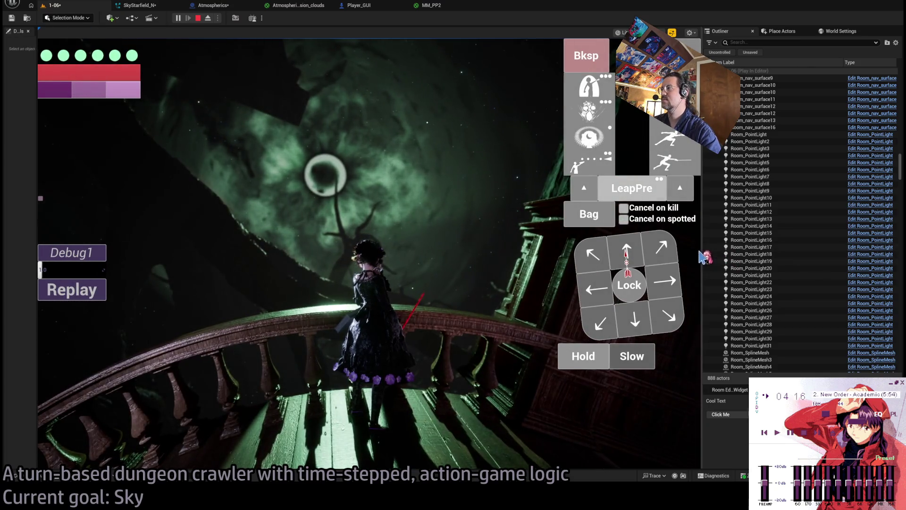
drag(703, 250, 834, 251)
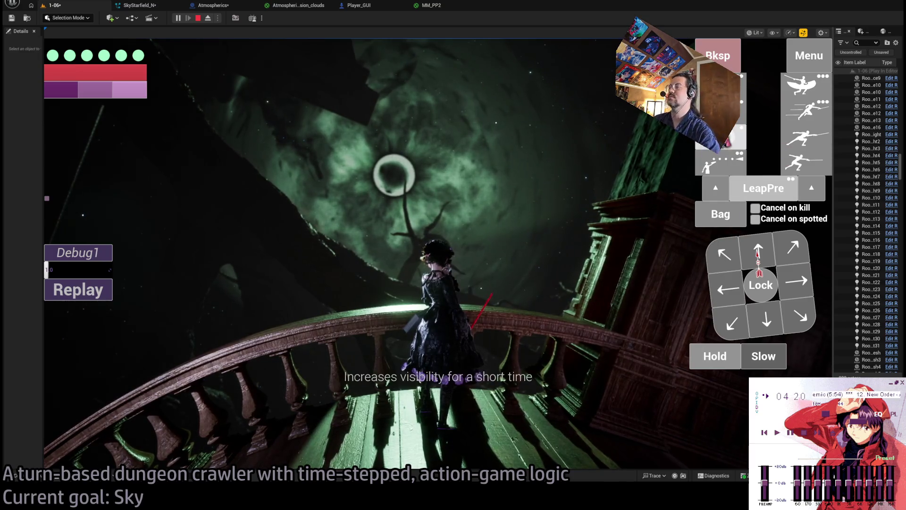
click(819, 190)
key(space)
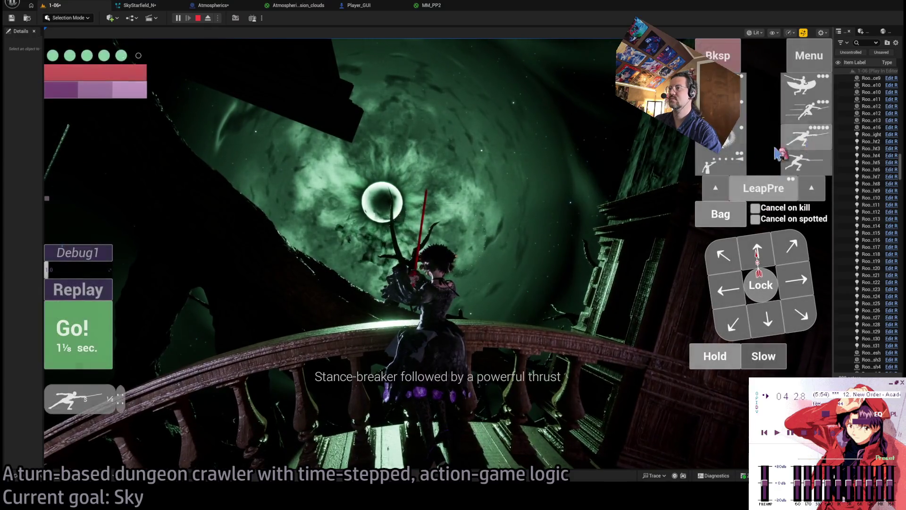
click(778, 153)
key(space)
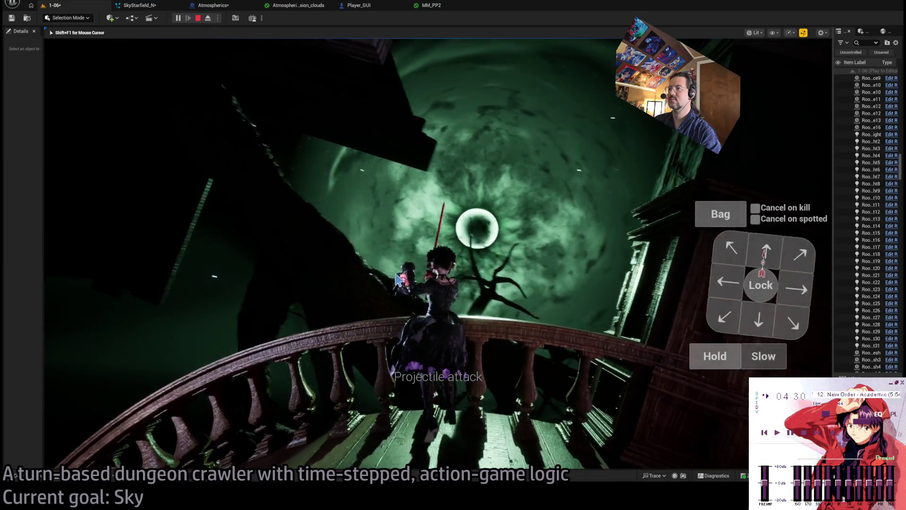